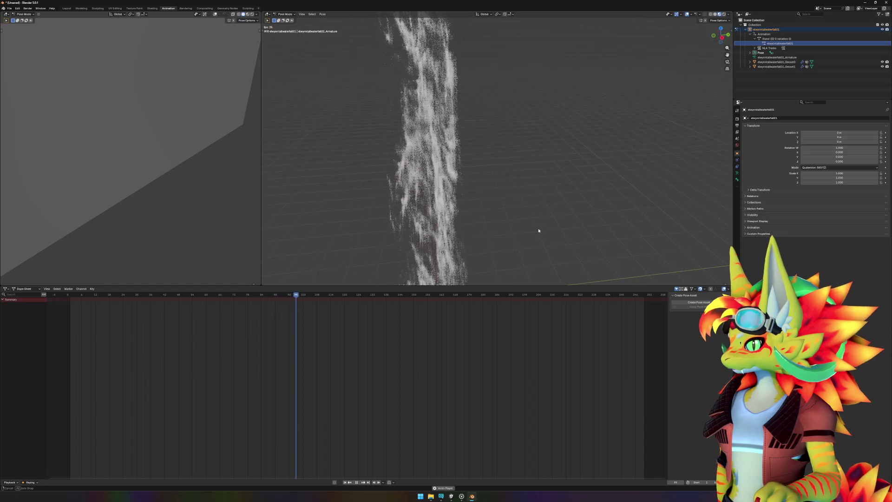
- Orbit around the playing waterfall animation from several angles, then stop playback
{"action": "left_click_drag", "start_coordinate": [549, 235], "coordinate": [567, 241]}
{"action": "scroll", "coordinate": [566, 241], "scroll_direction": "up", "scroll_amount": 3}
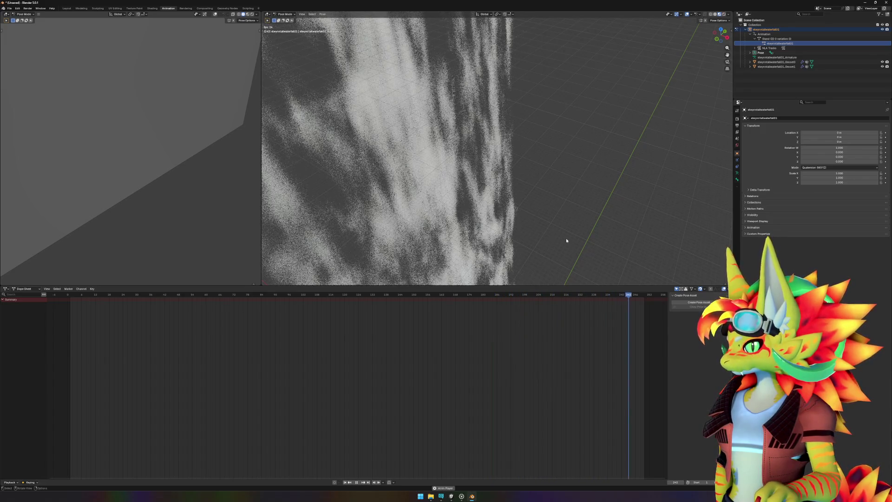
{"action": "mouse_move", "coordinate": [566, 238]}
{"action": "left_mouse_down"}
{"action": "mouse_move", "coordinate": [576, 243]}
{"action": "mouse_move", "coordinate": [560, 243]}
{"action": "left_mouse_up"}
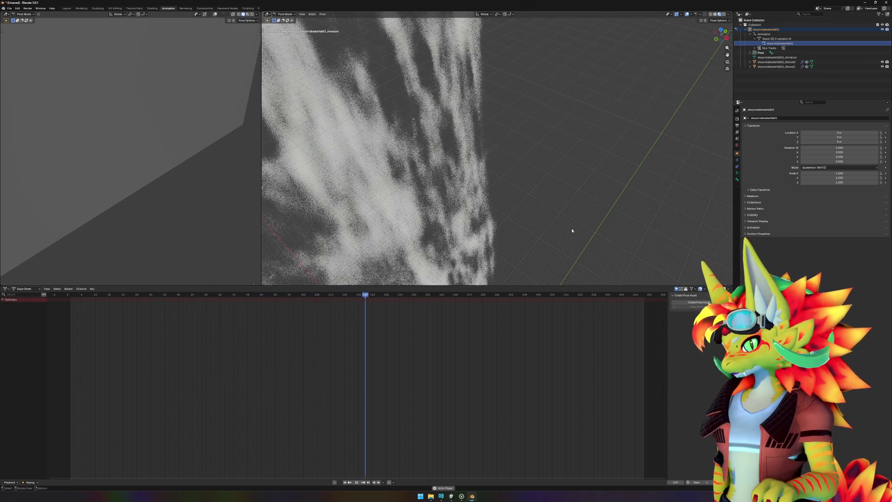
{"action": "scroll", "coordinate": [572, 231], "scroll_direction": "down", "scroll_amount": 5}
{"action": "scroll", "coordinate": [572, 230], "scroll_direction": "up", "scroll_amount": 3}
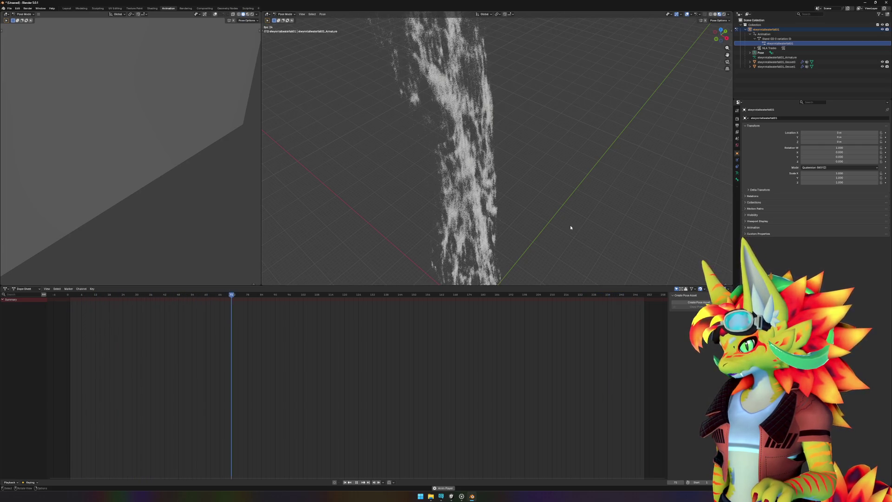
{"action": "left_click_drag", "start_coordinate": [566, 227], "coordinate": [561, 228]}
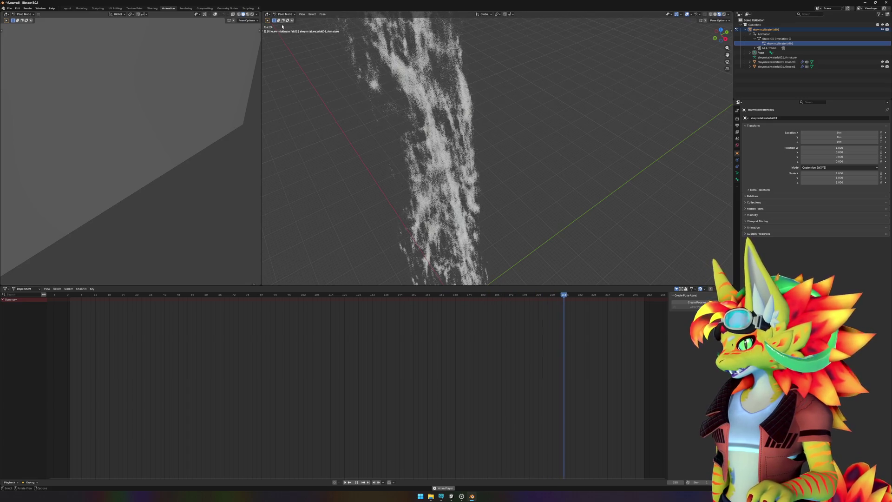
{"action": "left_click_drag", "start_coordinate": [537, 171], "coordinate": [526, 171]}
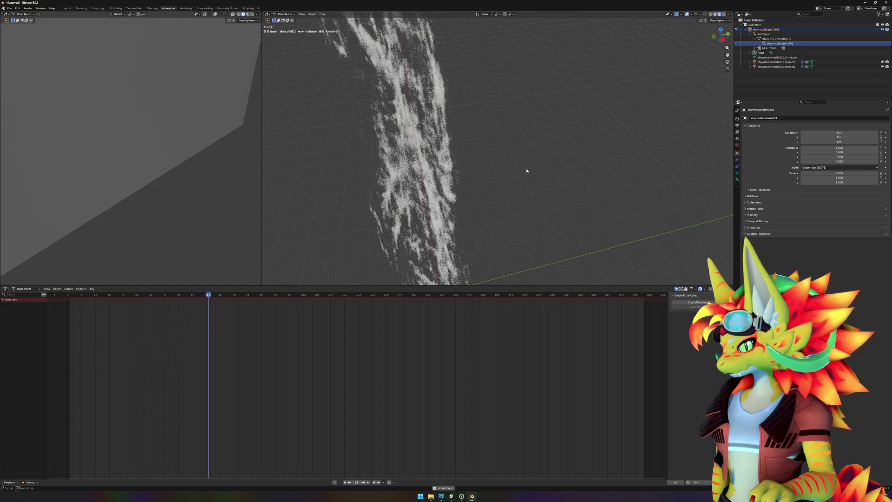
{"action": "left_click", "coordinate": [363, 484]}
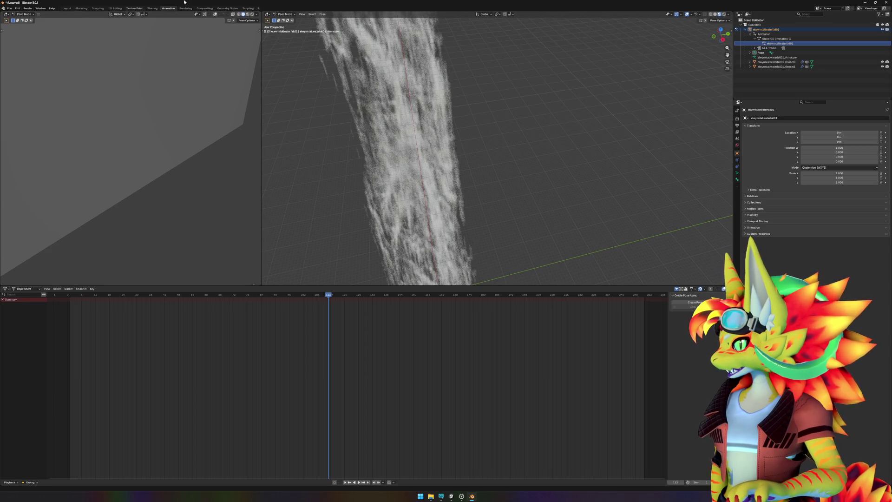
{"action": "left_click", "coordinate": [12, 9]}
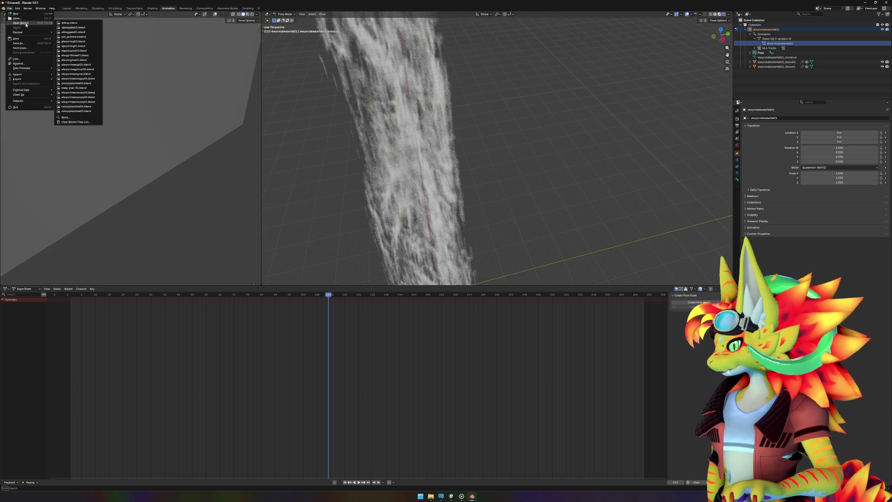
- Start an FBX export of the scene and cancel it
{"action": "mouse_move", "coordinate": [37, 80]}
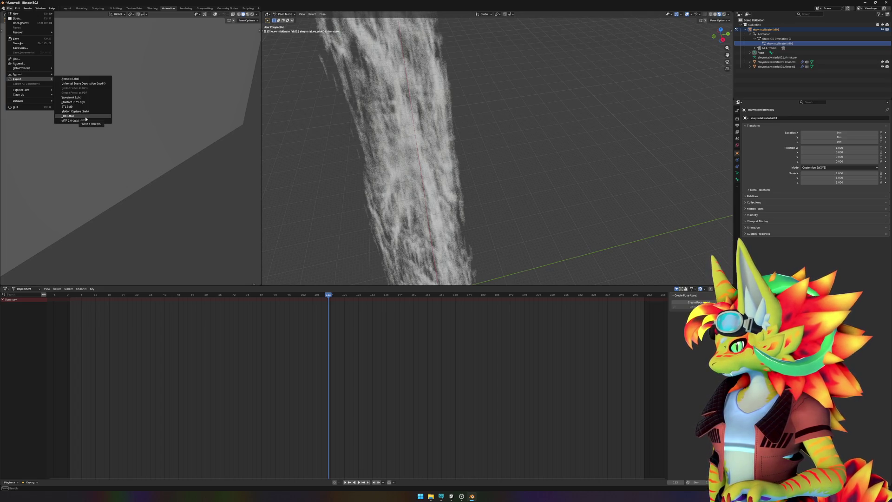
{"action": "left_click", "coordinate": [85, 118]}
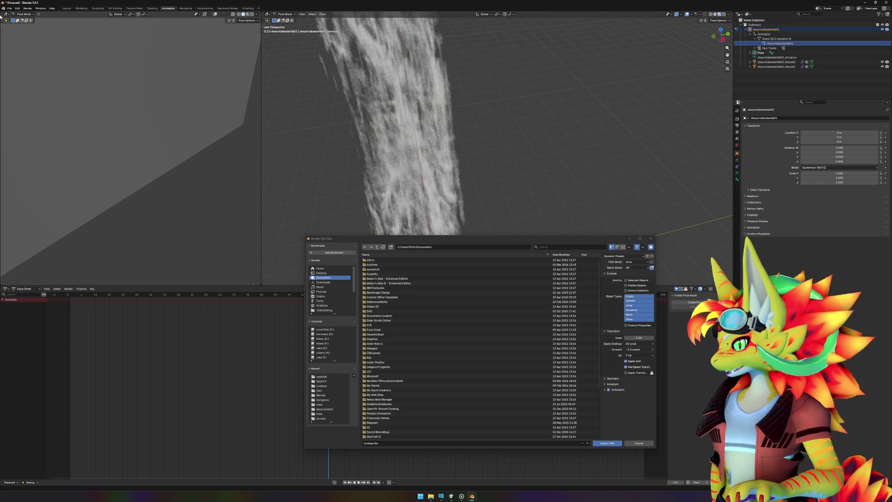
{"action": "left_click", "coordinate": [650, 238]}
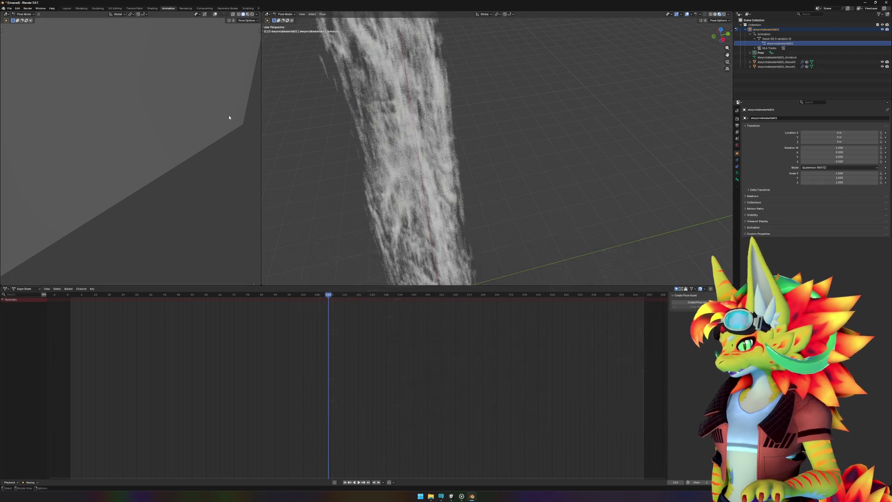
- Save the scene as elwynntallwaterfall01.blend in the Source\Repos\Blender folder
{"action": "left_click", "coordinate": [9, 9]}
{"action": "left_click", "coordinate": [21, 39]}
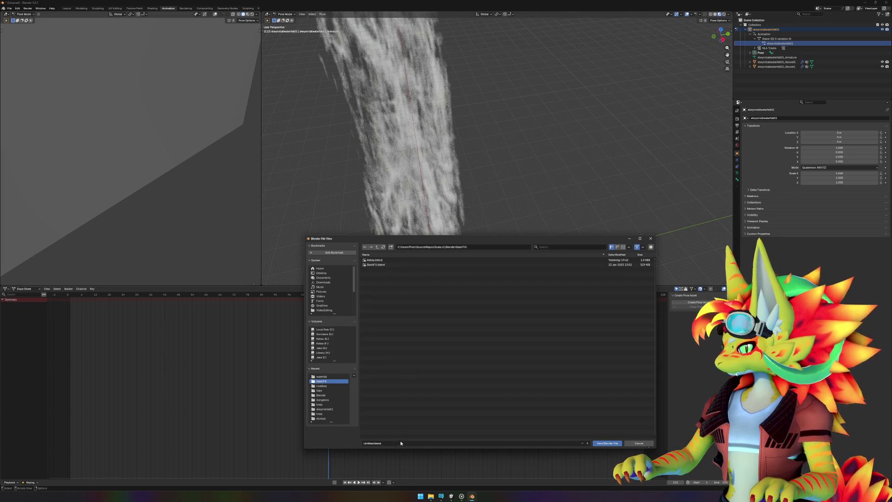
{"action": "left_click", "coordinate": [379, 249]}
{"action": "left_click", "coordinate": [378, 249]}
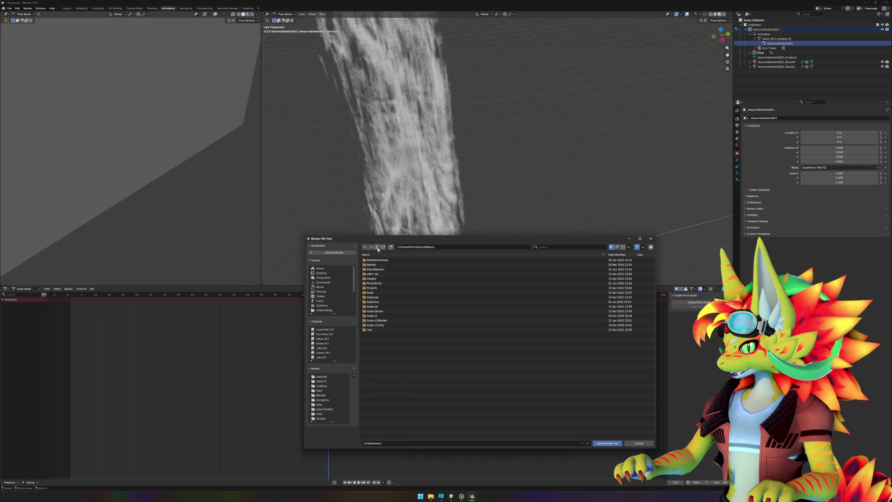
{"action": "left_click", "coordinate": [377, 263]}
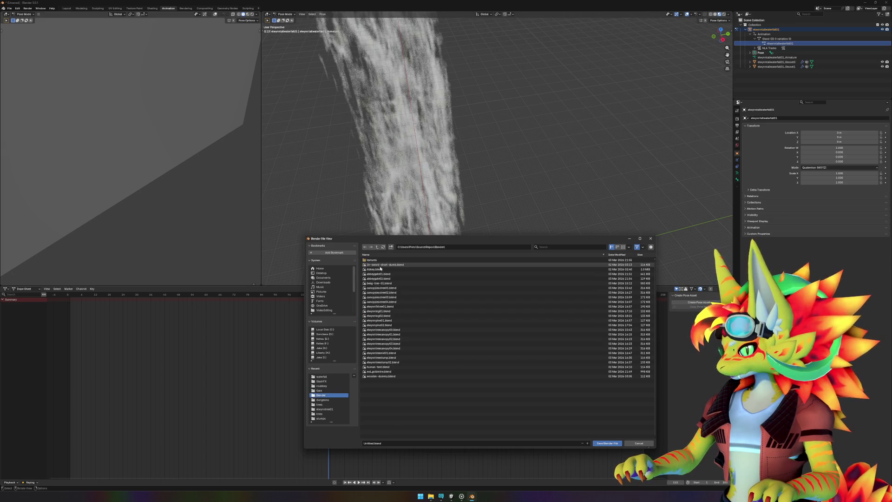
{"action": "left_click", "coordinate": [408, 442]}
{"action": "type", "text": "aleyncreaturefa"}
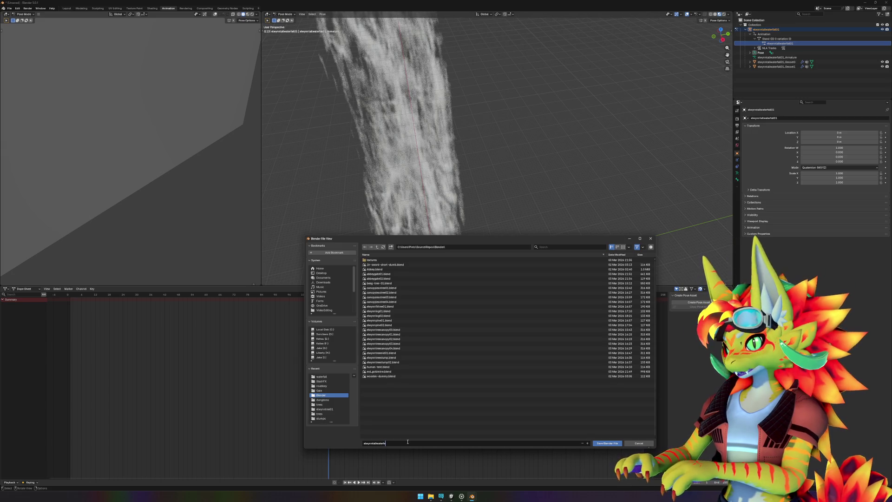
{"action": "type", "text": "ll01"}
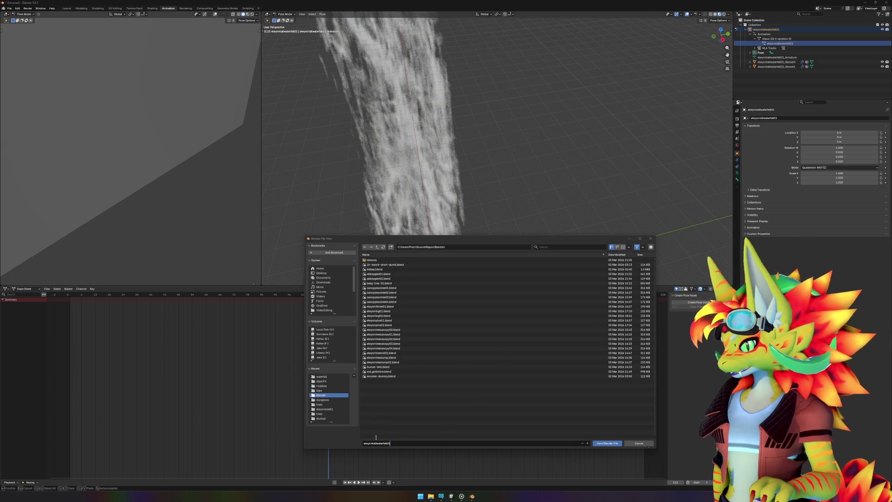
{"action": "left_click", "coordinate": [611, 444]}
{"action": "left_click", "coordinate": [610, 443]}
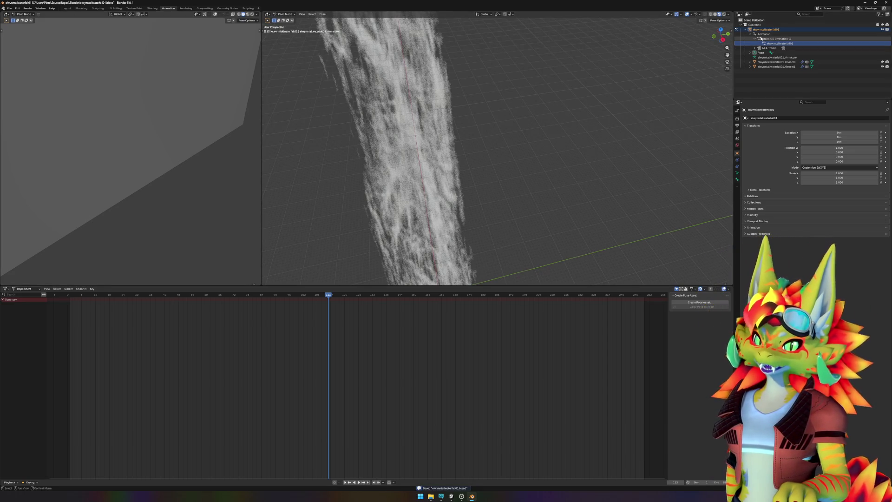
{"action": "left_click", "coordinate": [10, 8]}
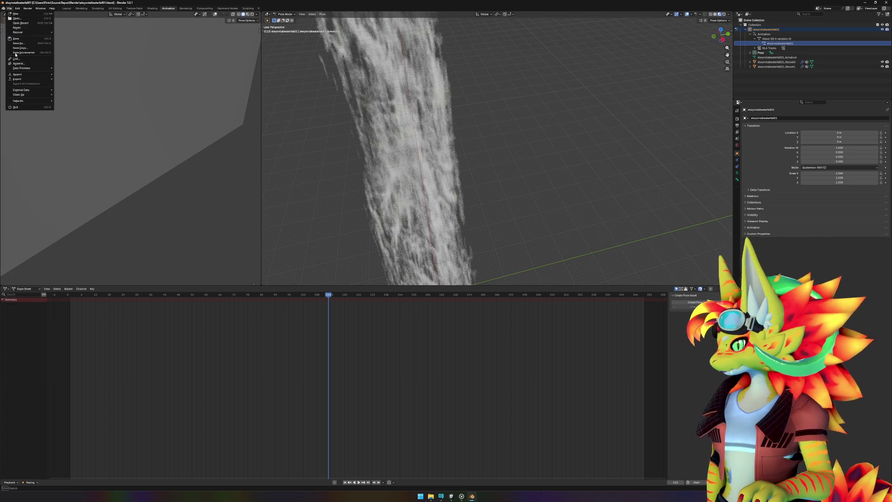
- Purge the six unused data-blocks and re-save the file with Ctrl+S
{"action": "mouse_move", "coordinate": [27, 79]}
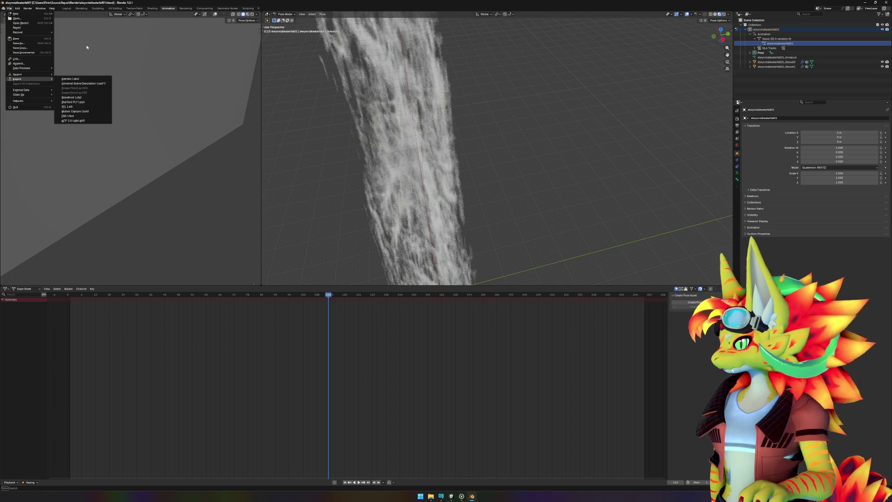
{"action": "left_click", "coordinate": [73, 95]}
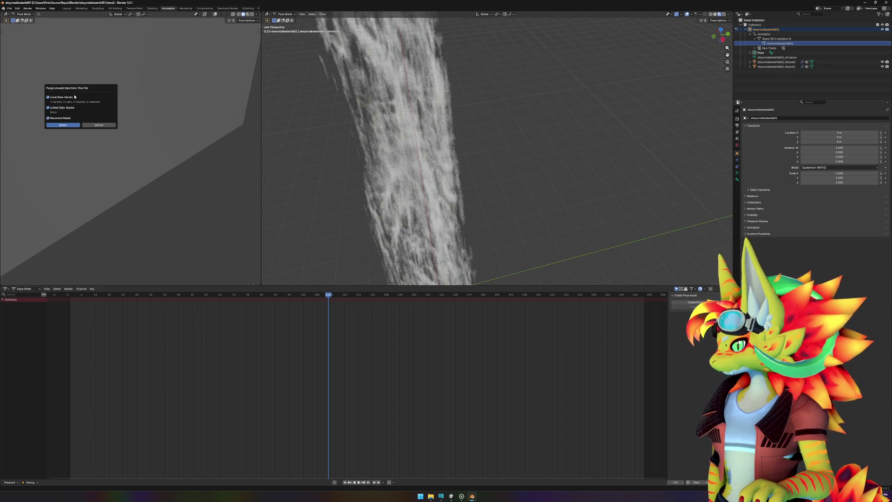
{"action": "left_click", "coordinate": [72, 126]}
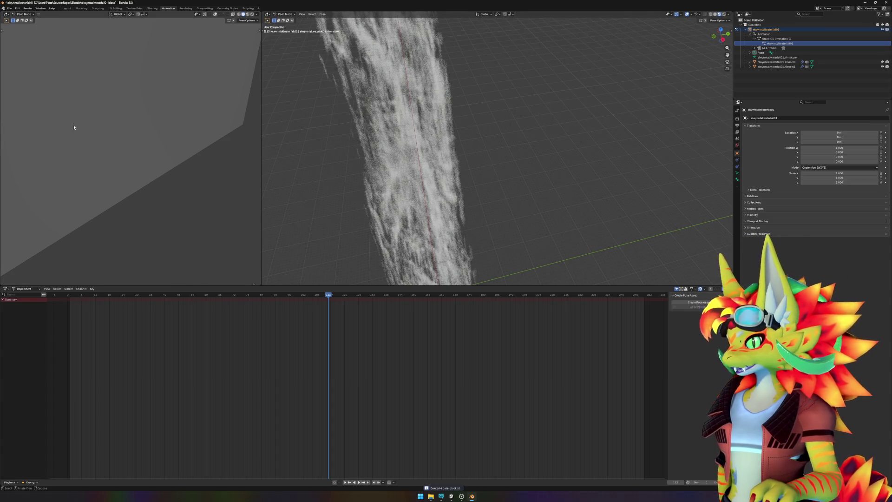
{"action": "key", "text": "ctrl+s"}
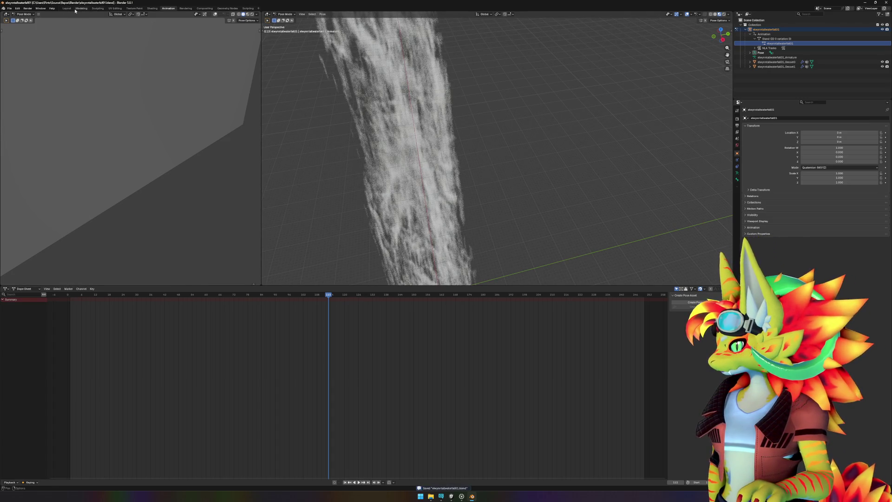
- Switch to the Layout workspace and bring up the FBX export dialog
{"action": "left_click", "coordinate": [68, 8]}
{"action": "left_click", "coordinate": [14, 17]}
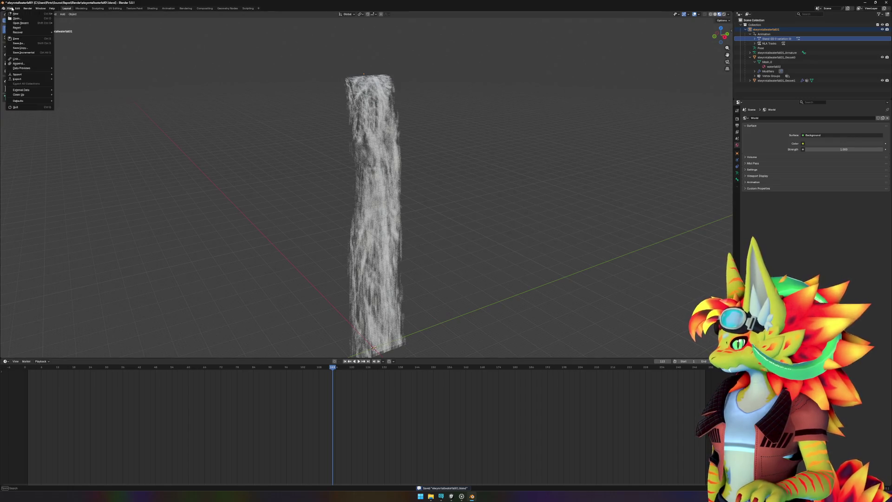
{"action": "key", "text": "Escape"}
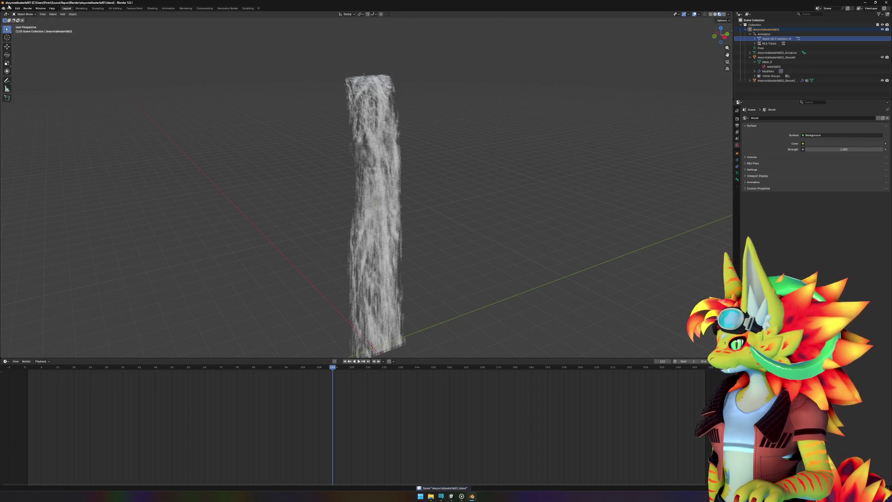
{"action": "left_click", "coordinate": [9, 8]}
{"action": "mouse_move", "coordinate": [49, 79]}
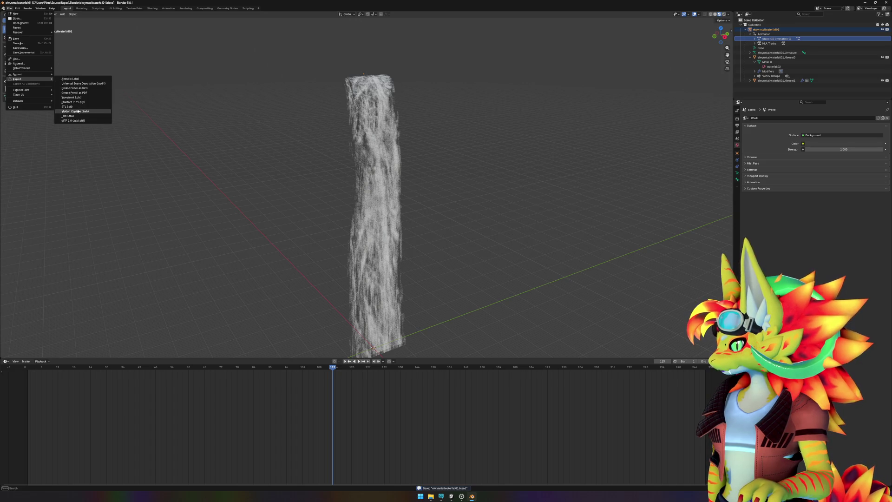
{"action": "left_click", "coordinate": [67, 116]}
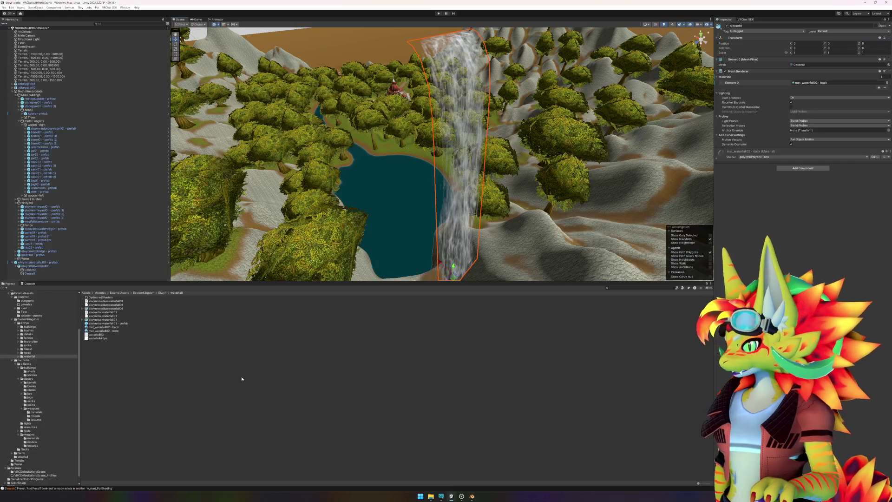
- Reveal the Unity waterfall asset folder in File Explorer, copy its path, and return to Blender
{"action": "right_click", "coordinate": [242, 378]}
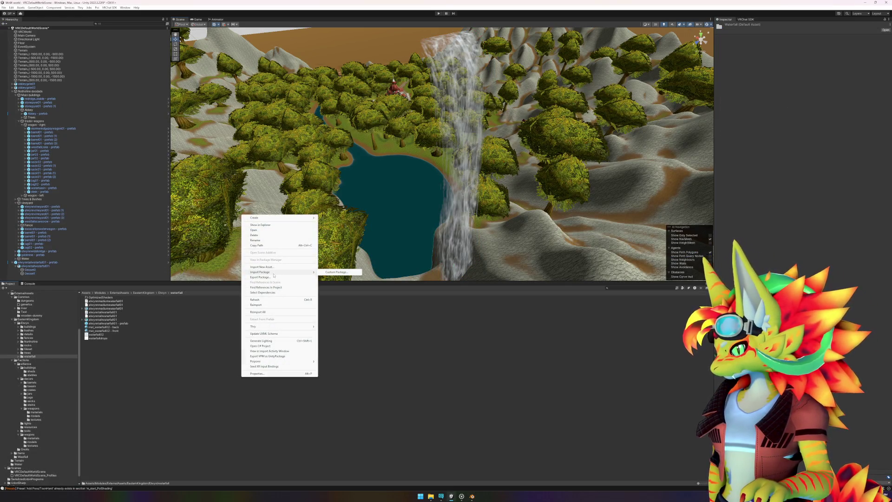
{"action": "left_click", "coordinate": [260, 224]}
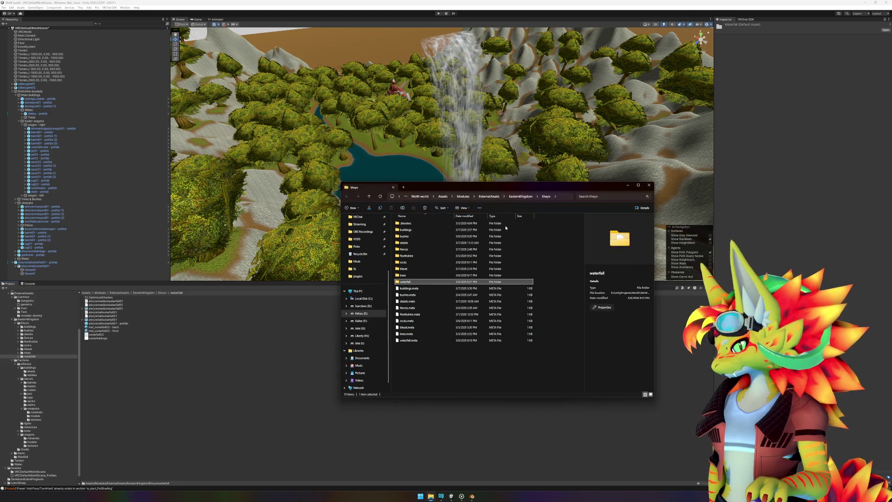
{"action": "double_click", "coordinate": [410, 282]}
{"action": "key", "text": "ctrl+l"}
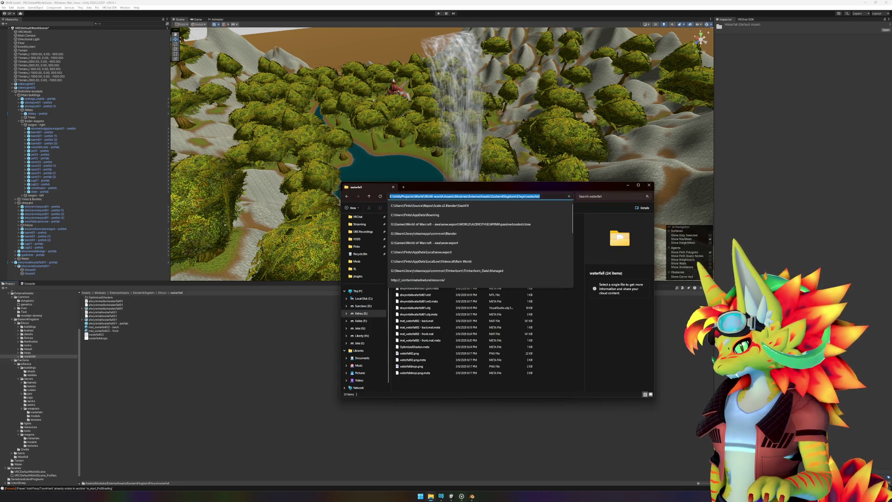
{"action": "left_click", "coordinate": [473, 496]}
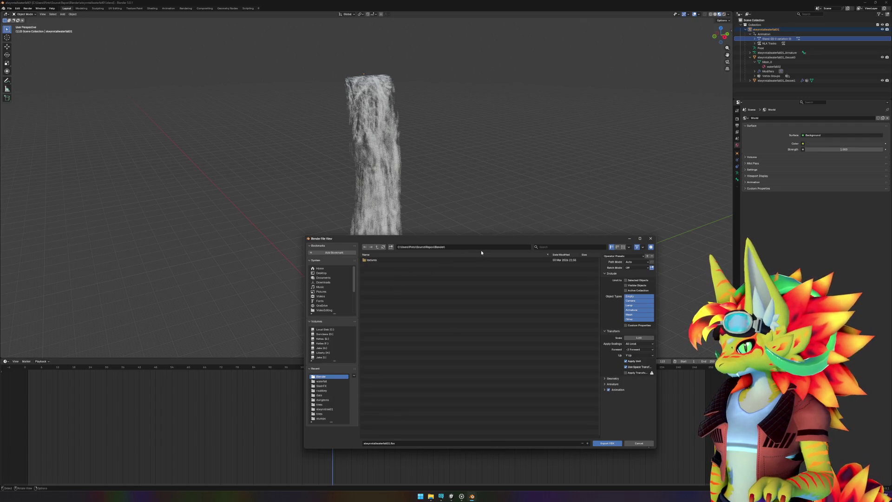
- Export elwynntallwaterfall01.fbx into the Unity project's waterfall folder using the pasted path
{"action": "key", "text": "ctrl+v"}
{"action": "key", "text": "Return"}
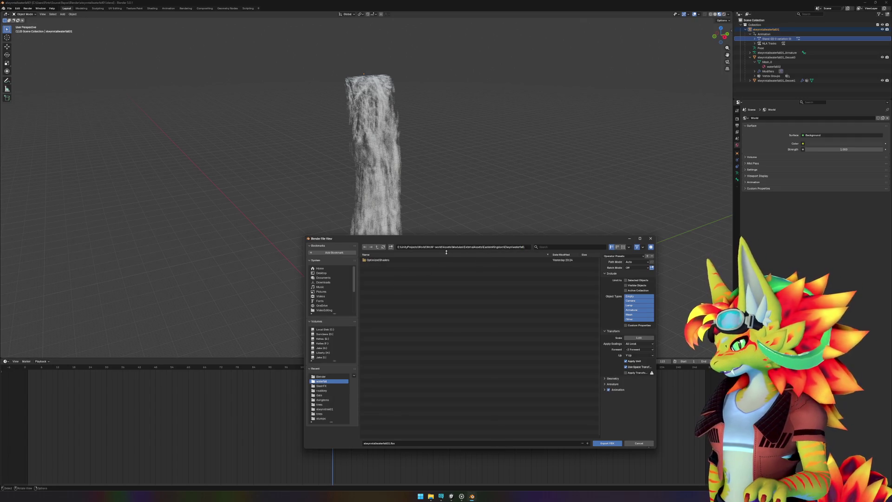
{"action": "left_click", "coordinate": [431, 261]}
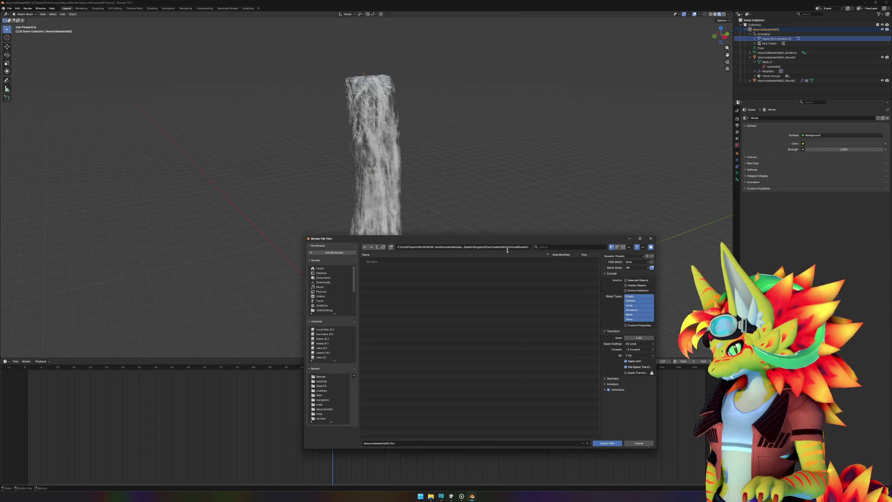
{"action": "left_click", "coordinate": [377, 247]}
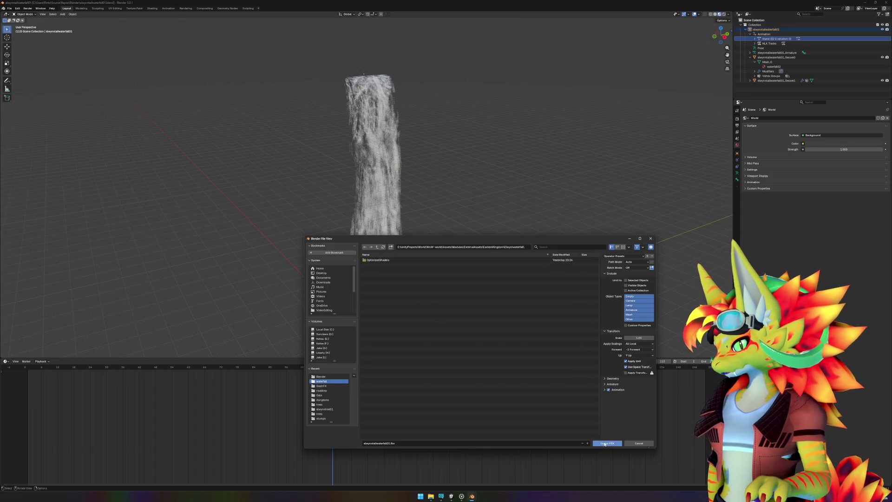
{"action": "left_click", "coordinate": [605, 443]}
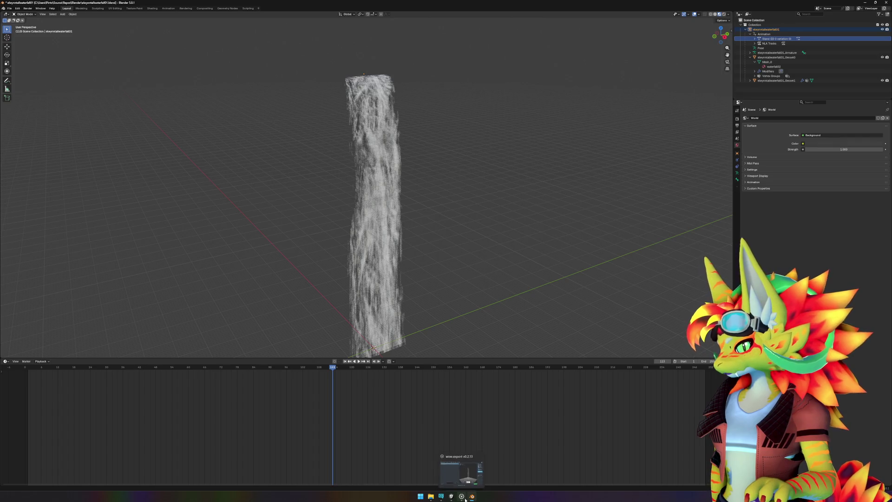
- Toggle the wow.export window from the taskbar, then bring the Unity editor to the front
{"action": "left_click", "coordinate": [466, 498]}
{"action": "left_click", "coordinate": [467, 498]}
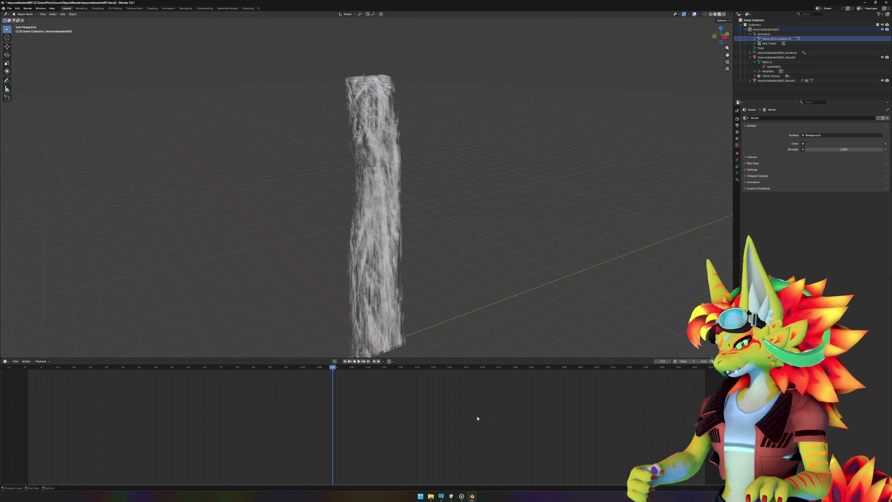
{"action": "left_click", "coordinate": [461, 496]}
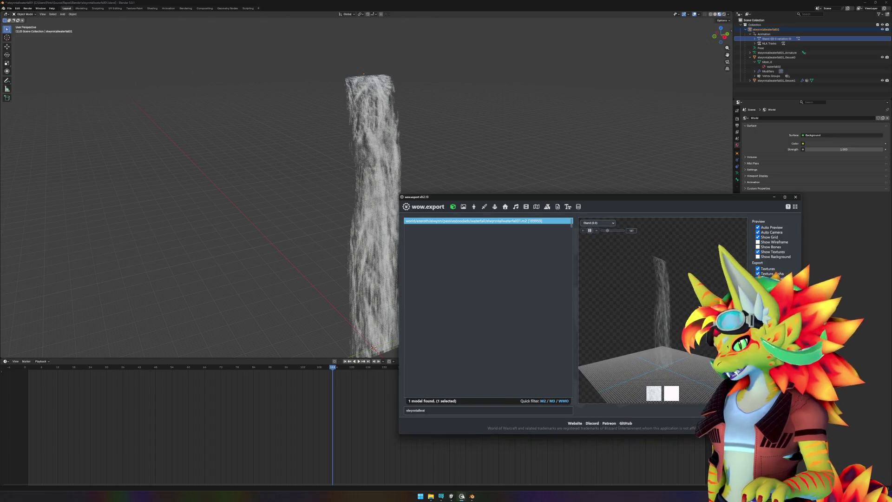
{"action": "left_click", "coordinate": [452, 496]}
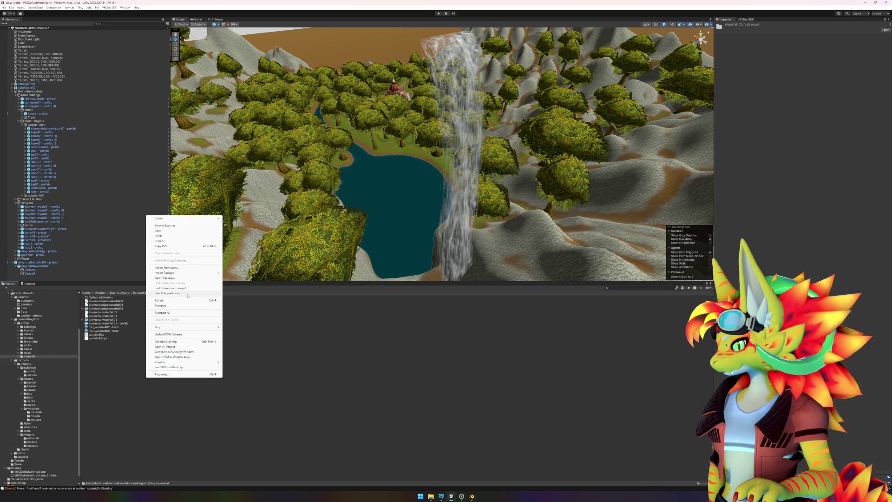
- Drag the elwynntallwaterfall01 model into the scene beside the lake and frame it
{"action": "left_click", "coordinate": [134, 323]}
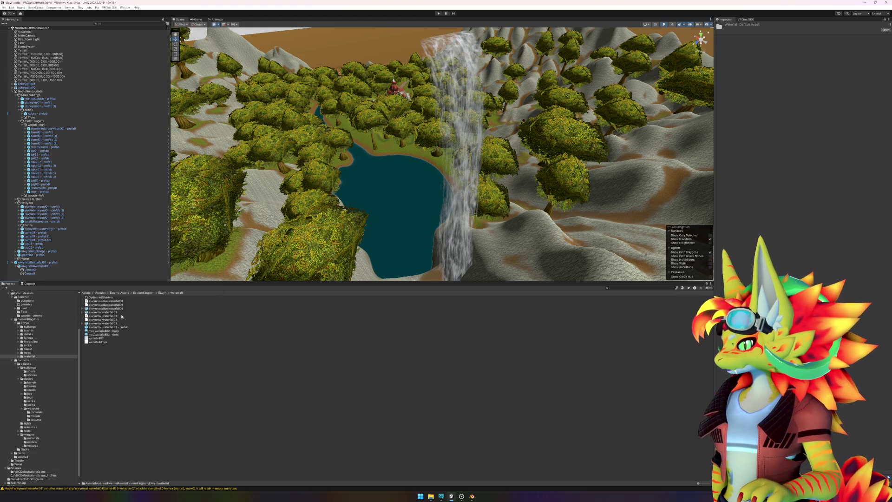
{"action": "mouse_move", "coordinate": [104, 312]}
{"action": "left_mouse_down"}
{"action": "mouse_move", "coordinate": [525, 243]}
{"action": "mouse_move", "coordinate": [538, 222]}
{"action": "left_mouse_up"}
{"action": "key", "text": "f"}
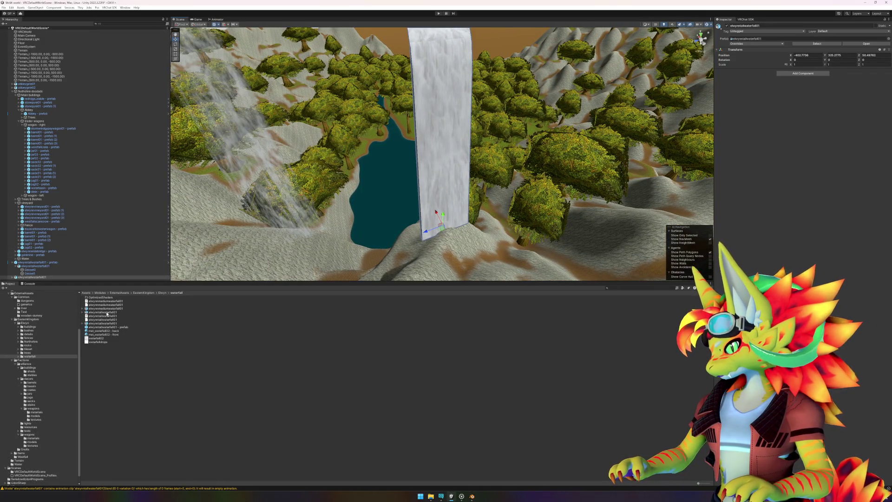
{"action": "left_click", "coordinate": [84, 314]}
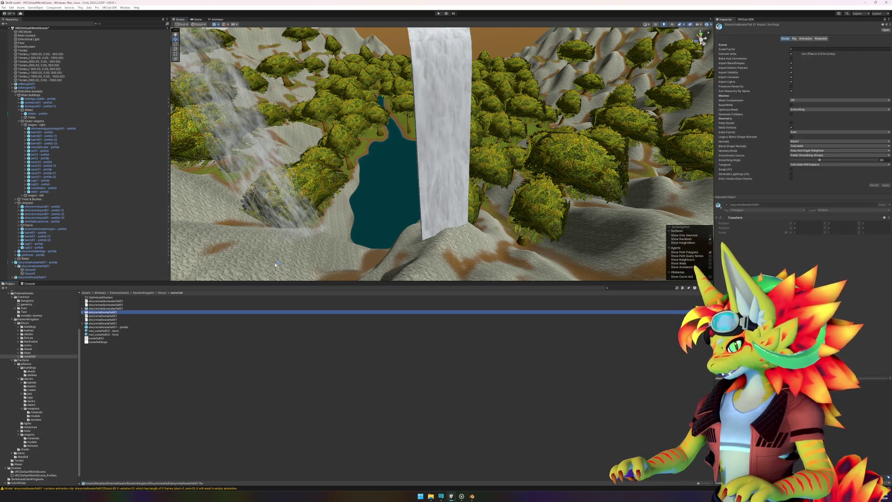
{"action": "left_click", "coordinate": [466, 150]}
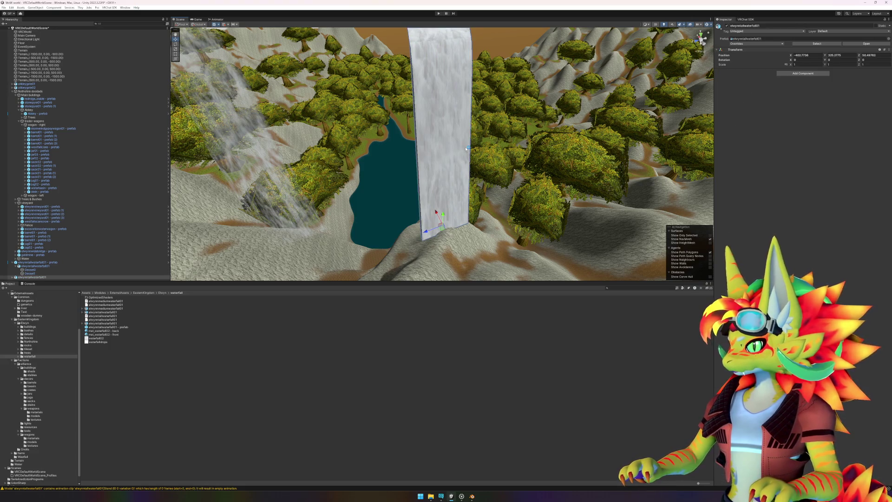
{"action": "left_click_drag", "start_coordinate": [468, 148], "coordinate": [490, 141]}
- Expand the waterfall object's hierarchy to inspect its skeleton and geoset children
{"action": "left_click", "coordinate": [11, 278]}
{"action": "left_click", "coordinate": [19, 272]}
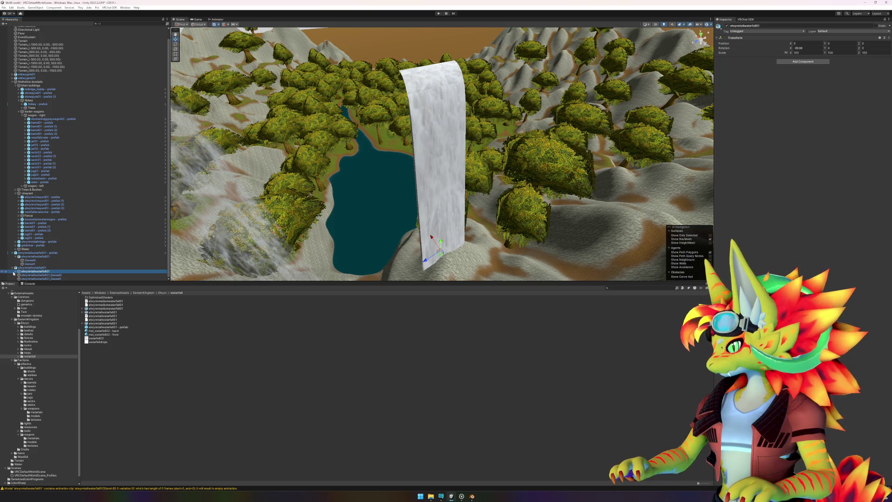
{"action": "left_click", "coordinate": [15, 271]}
{"action": "left_click", "coordinate": [37, 275]}
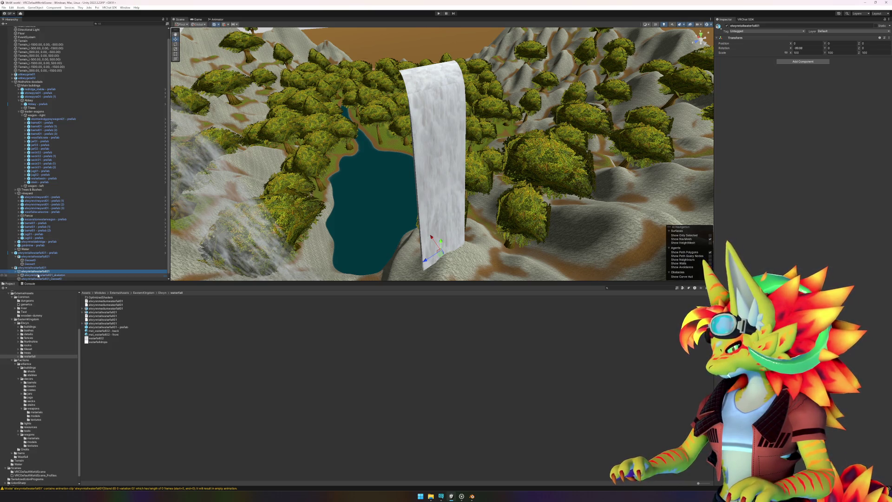
{"action": "left_click", "coordinate": [45, 268]}
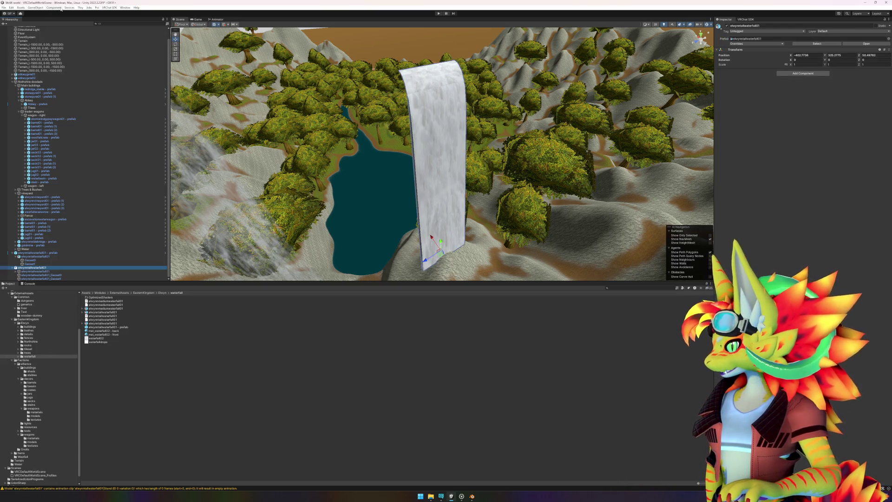
{"action": "left_click", "coordinate": [61, 9]}
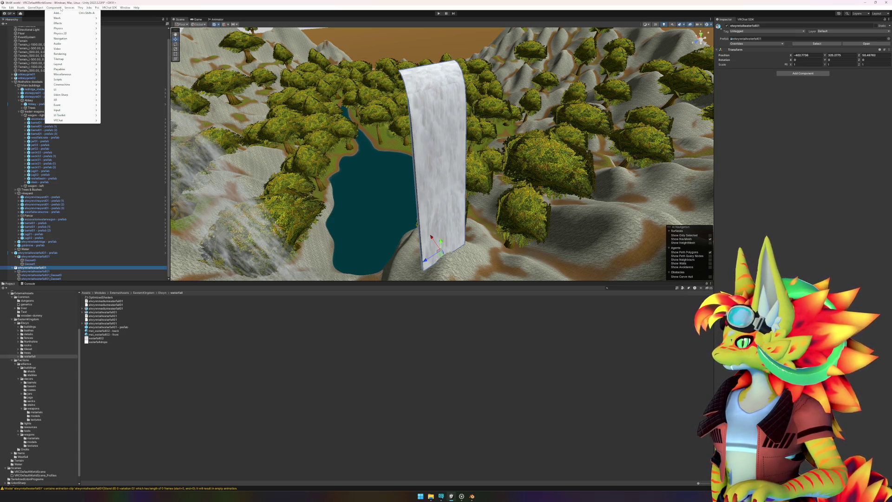
{"action": "left_click", "coordinate": [126, 8]}
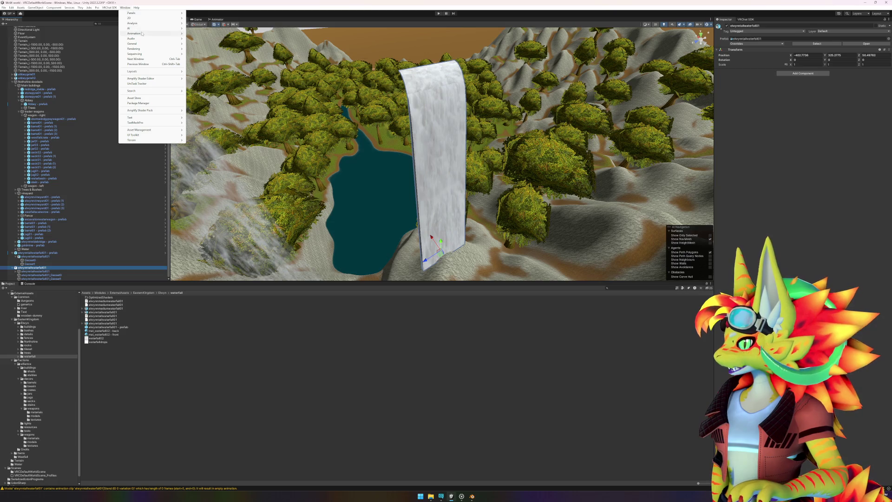
- Open the Animation window and dock it in the bottom panel with the Project assets
{"action": "mouse_move", "coordinate": [158, 34]}
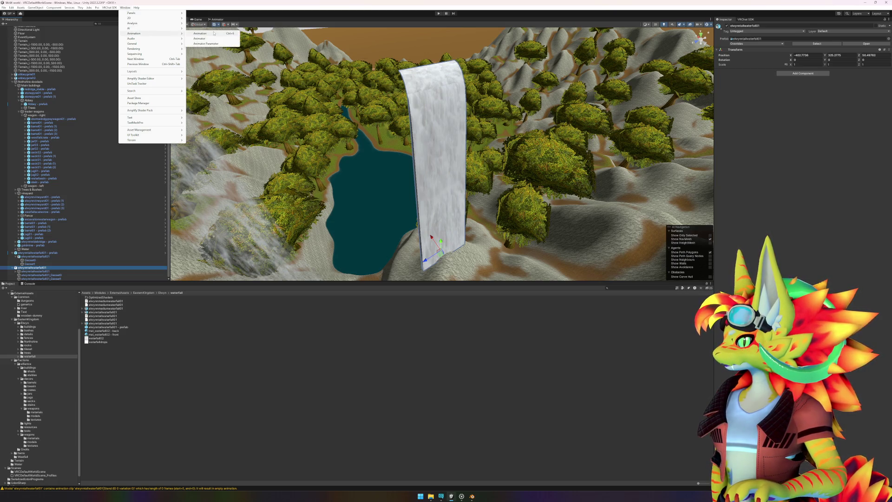
{"action": "left_click", "coordinate": [200, 33]}
{"action": "mouse_move", "coordinate": [385, 110]}
{"action": "left_mouse_down"}
{"action": "mouse_move", "coordinate": [328, 222]}
{"action": "mouse_move", "coordinate": [119, 288]}
{"action": "mouse_move", "coordinate": [59, 282]}
{"action": "left_mouse_up"}
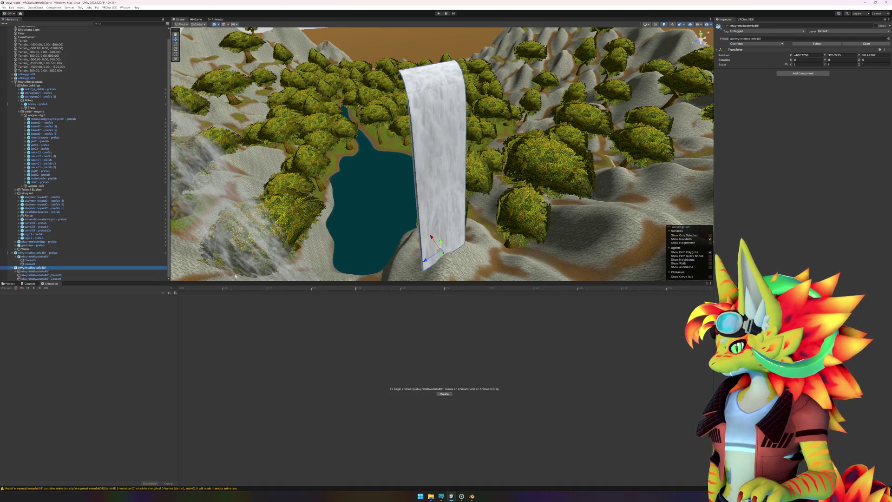
{"action": "left_click", "coordinate": [10, 284]}
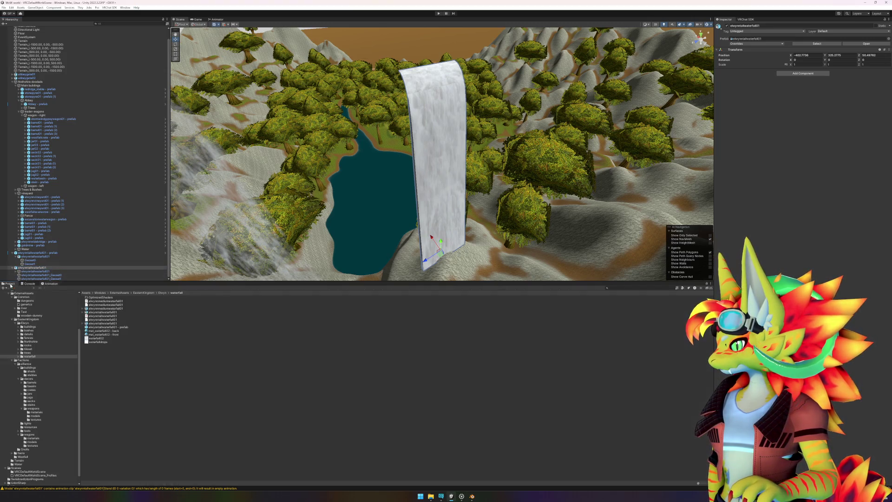
- Select the FBX's Stand clip and try previewing it in the Animation window
{"action": "left_click", "coordinate": [83, 312]}
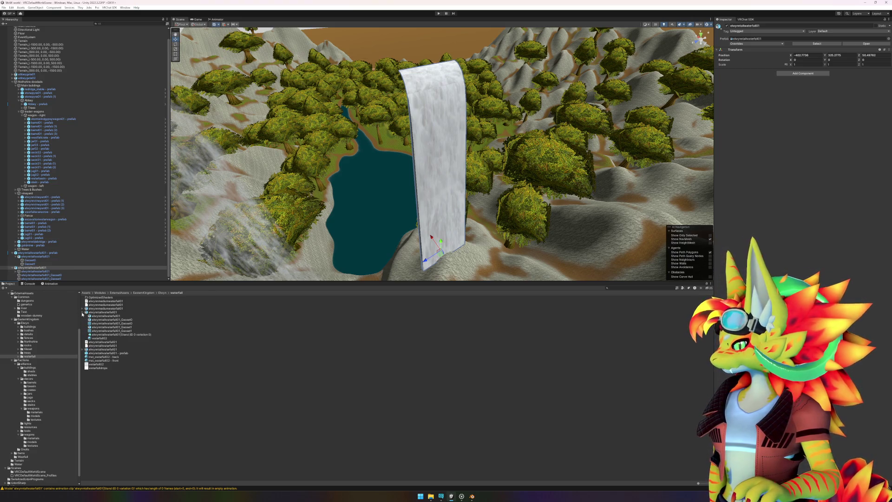
{"action": "left_click", "coordinate": [123, 337]}
{"action": "left_click", "coordinate": [117, 334]}
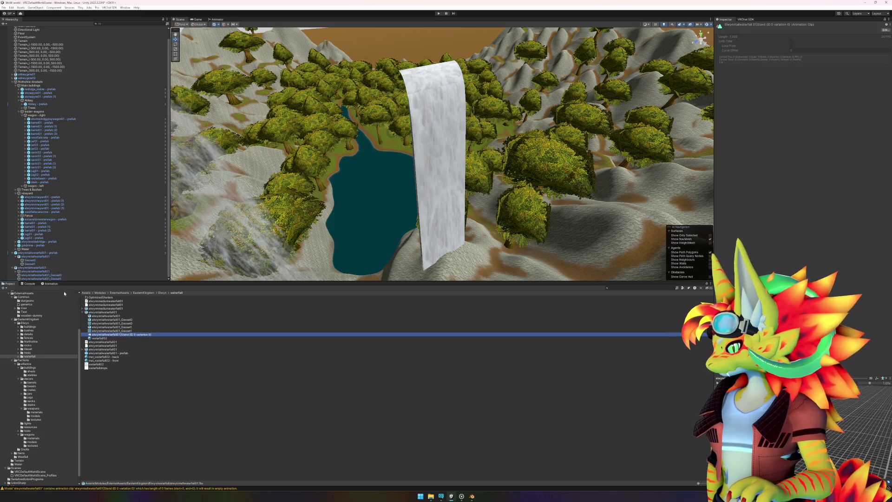
{"action": "left_click", "coordinate": [50, 284]}
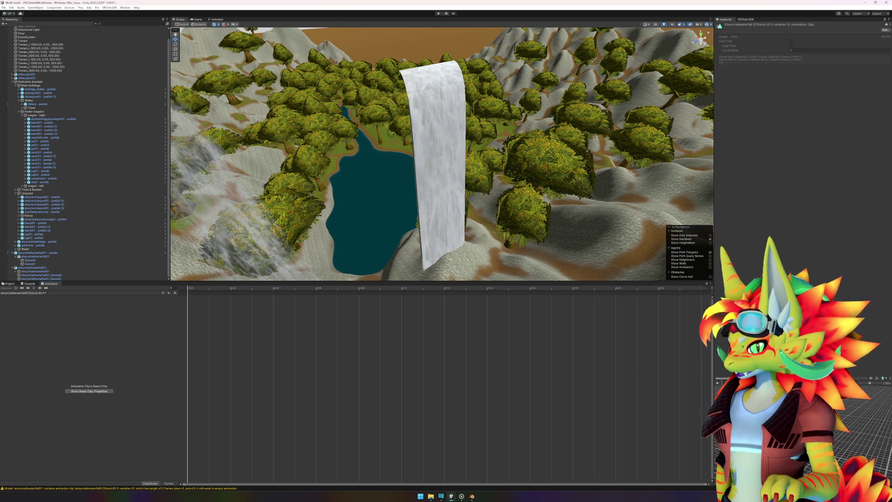
{"action": "left_click", "coordinate": [718, 384]}
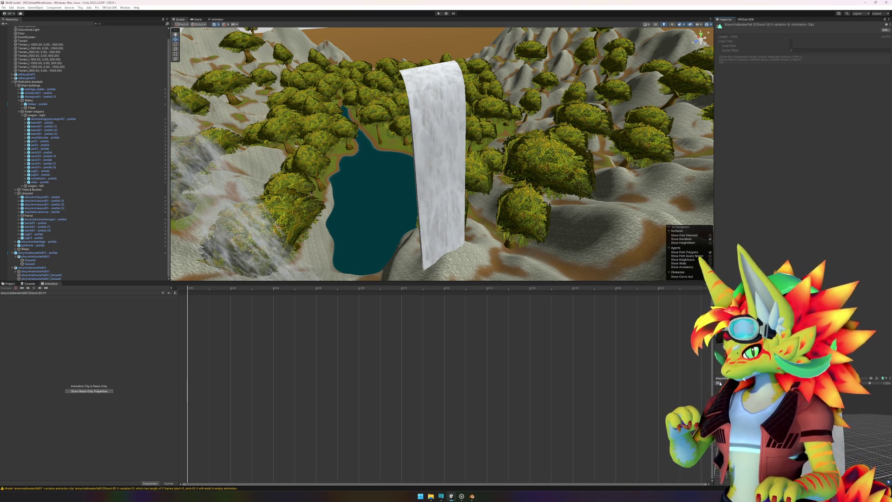
{"action": "left_click", "coordinate": [427, 162]}
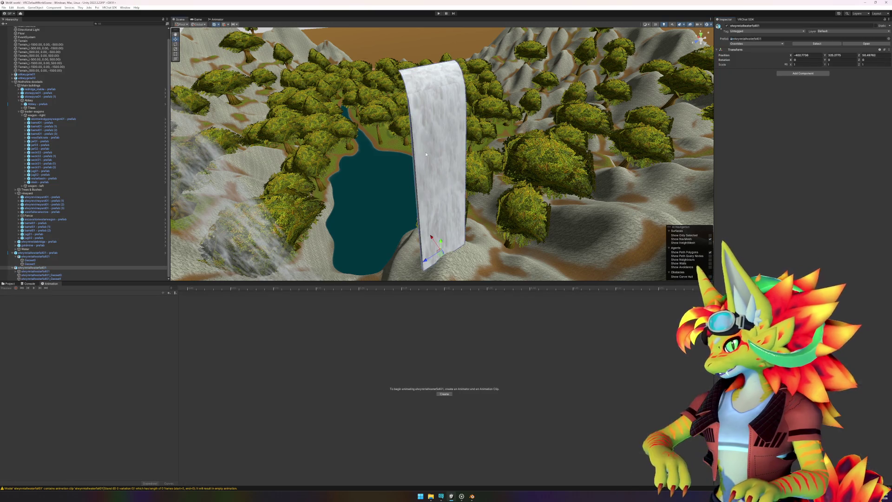
- Delete the imported waterfall FBX and its missing-prefab object from the Hierarchy
{"action": "left_click", "coordinate": [10, 283]}
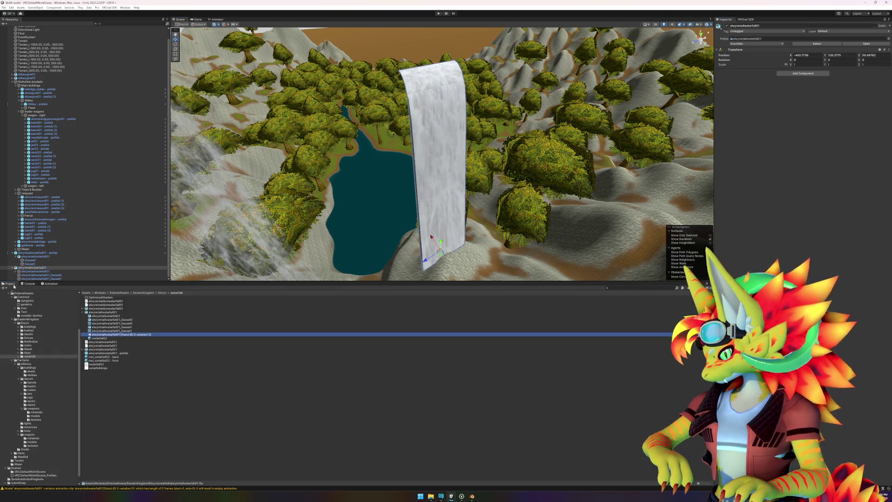
{"action": "left_click", "coordinate": [105, 313]}
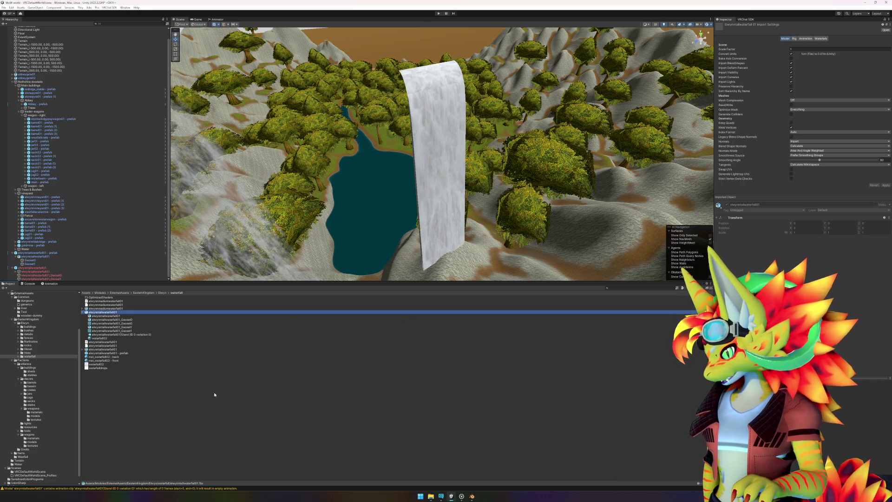
{"action": "left_click", "coordinate": [38, 268]}
{"action": "key", "text": "Delete"}
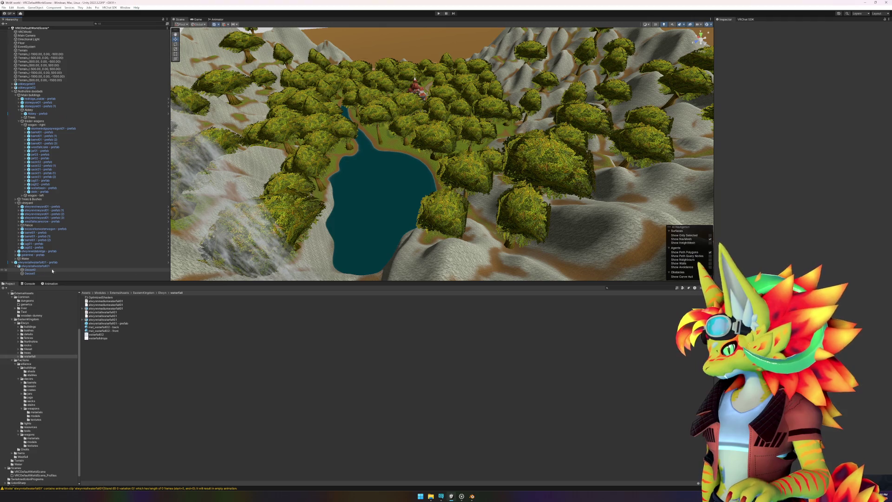
{"action": "scroll", "coordinate": [562, 217], "scroll_direction": "up", "scroll_amount": 5}
- Inspect the original waterfall prefab in the scene, then open the Custom shadders folder
{"action": "left_click", "coordinate": [395, 162]}
{"action": "mouse_move", "coordinate": [395, 162]}
{"action": "left_mouse_down"}
{"action": "mouse_move", "coordinate": [506, 209]}
{"action": "mouse_move", "coordinate": [416, 159]}
{"action": "left_mouse_up"}
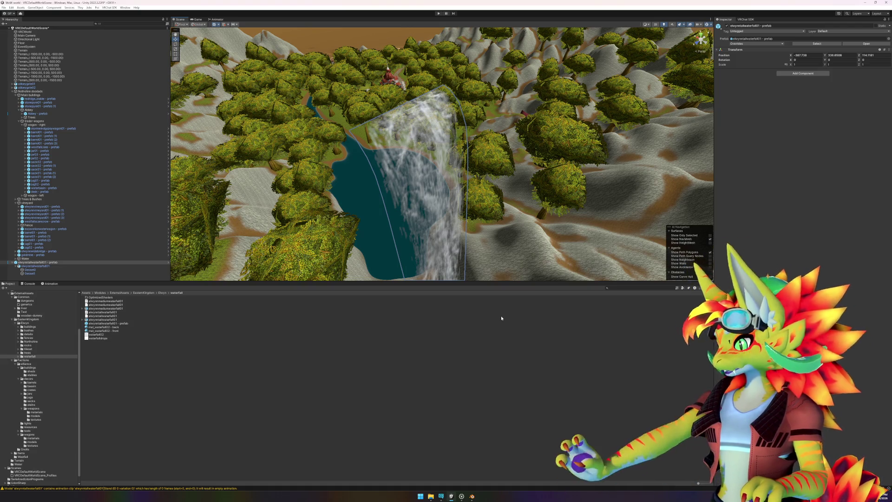
{"action": "left_click", "coordinate": [93, 350]}
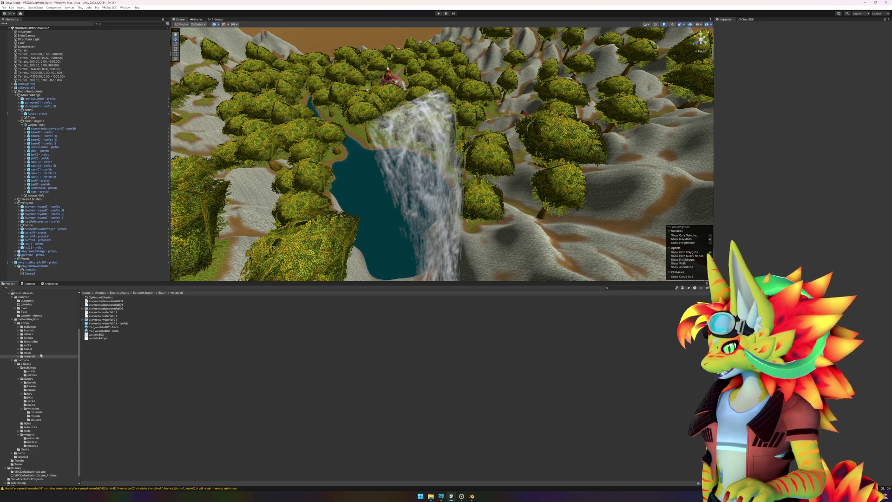
{"action": "scroll", "coordinate": [41, 354], "scroll_direction": "up", "scroll_amount": 3}
{"action": "left_click", "coordinate": [26, 331]}
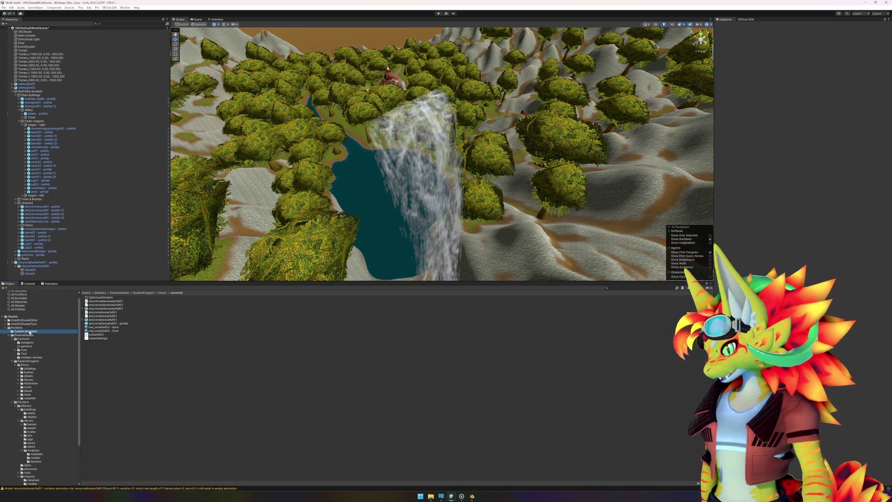
- Create an Amplify surface shader named Waterfall-shadder in the Custom shadders folder
{"action": "right_click", "coordinate": [97, 314]}
{"action": "mouse_move", "coordinate": [142, 176]}
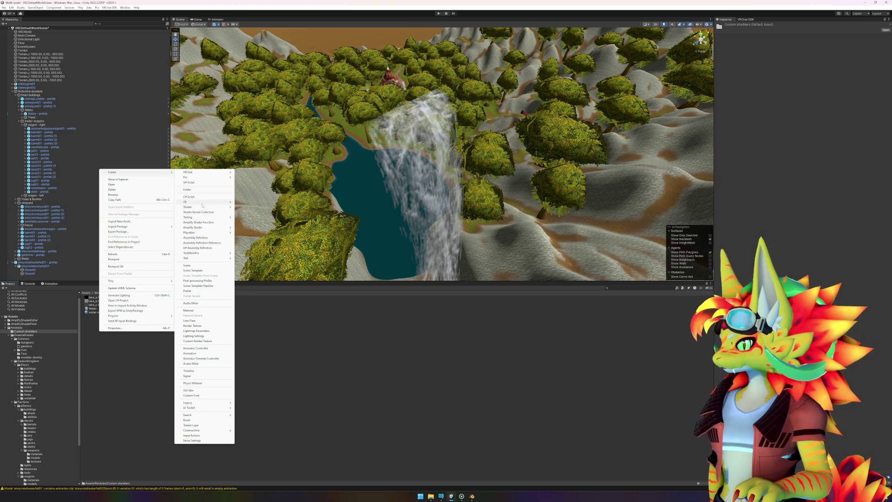
{"action": "mouse_move", "coordinate": [203, 202]}
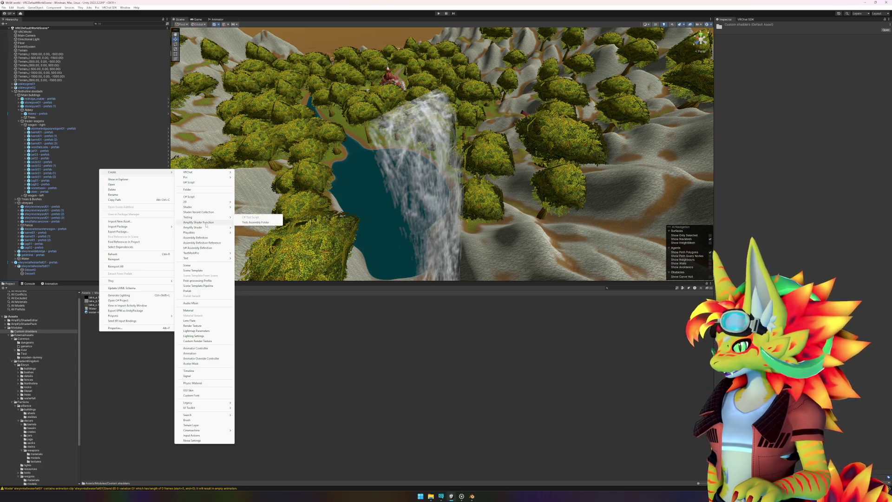
{"action": "mouse_move", "coordinate": [209, 228]}
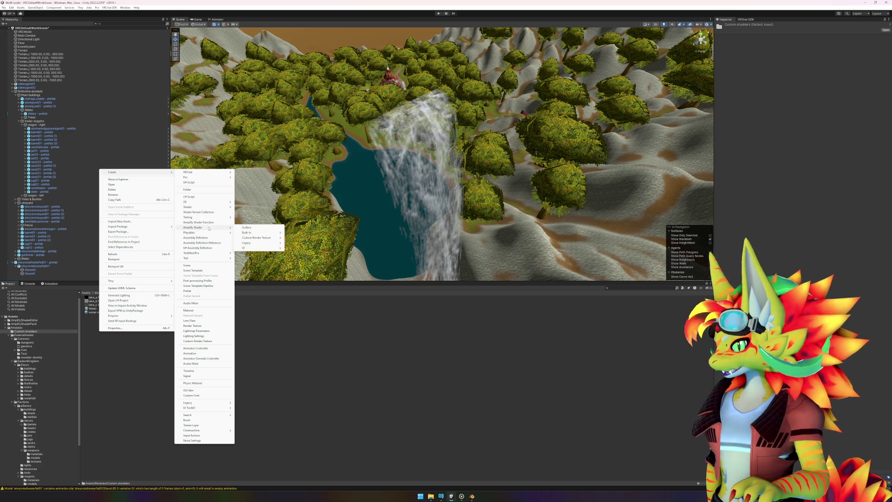
{"action": "left_click", "coordinate": [259, 228]}
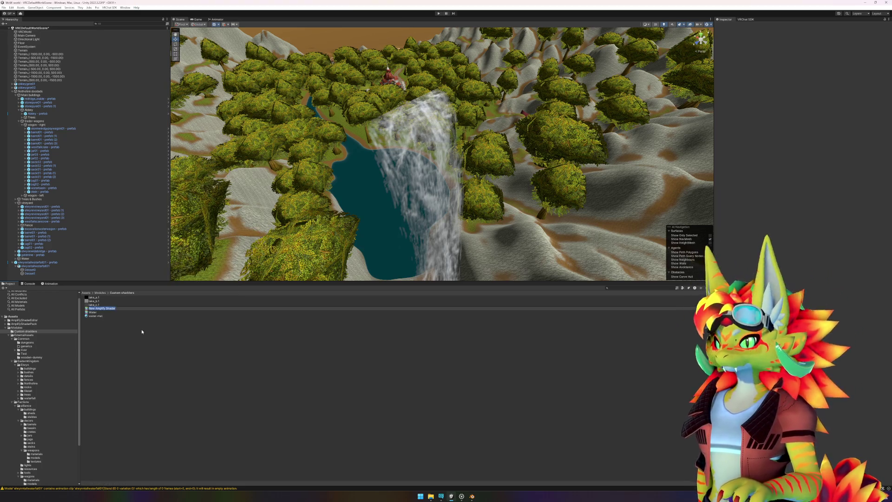
{"action": "type", "text": "Waterfall"}
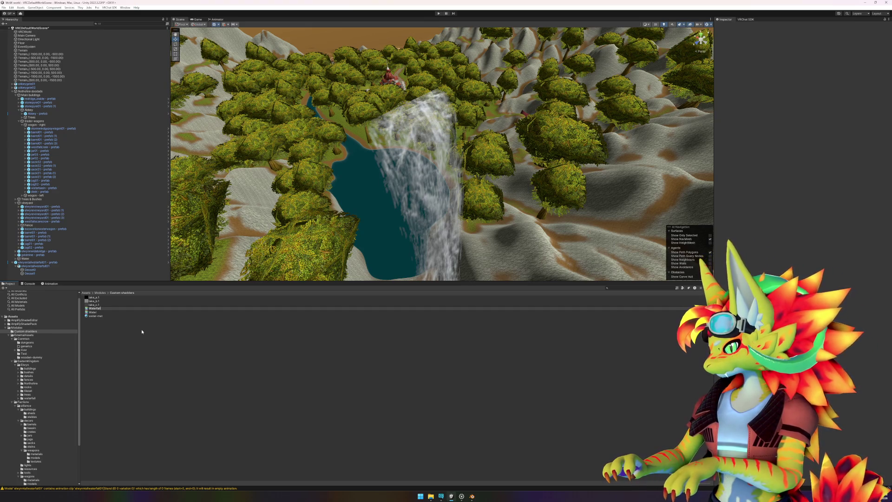
{"action": "type", "text": "-"}
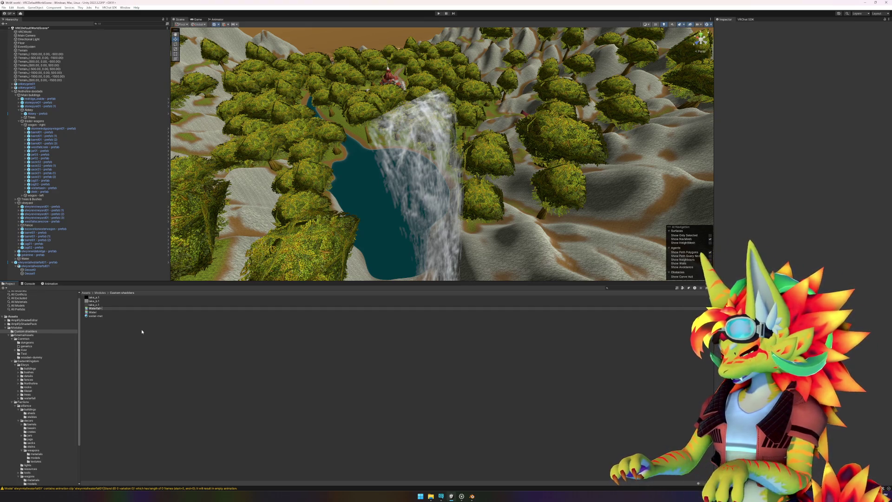
{"action": "type", "text": "shadder"}
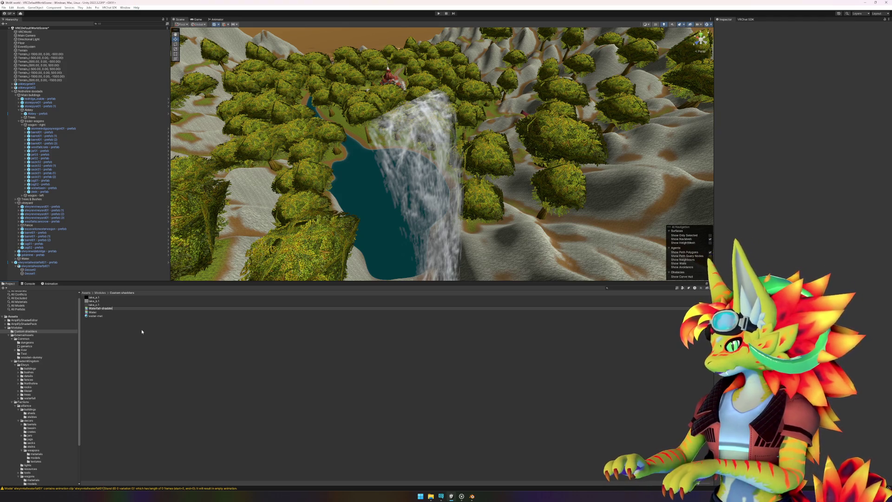
{"action": "key", "text": "Return"}
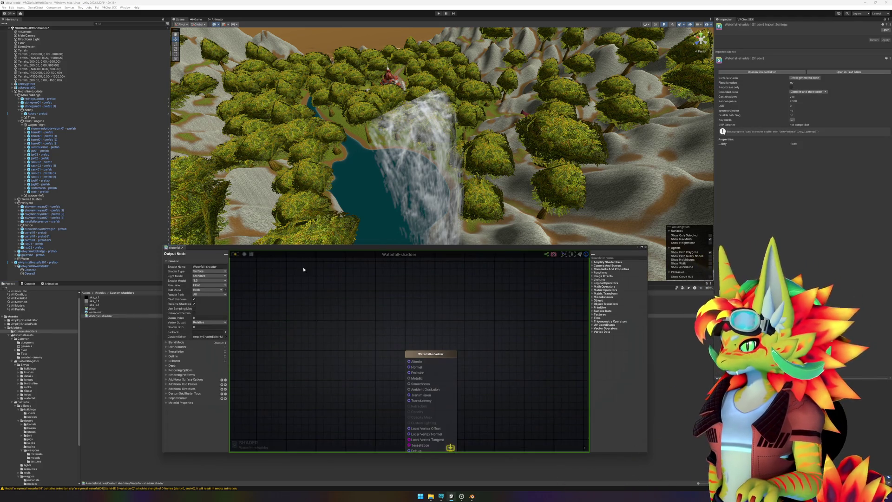
- Set the Output Node's Blend Mode Render Type and Render Queue both to Transparent
{"action": "left_click_drag", "start_coordinate": [475, 251], "coordinate": [492, 156]}
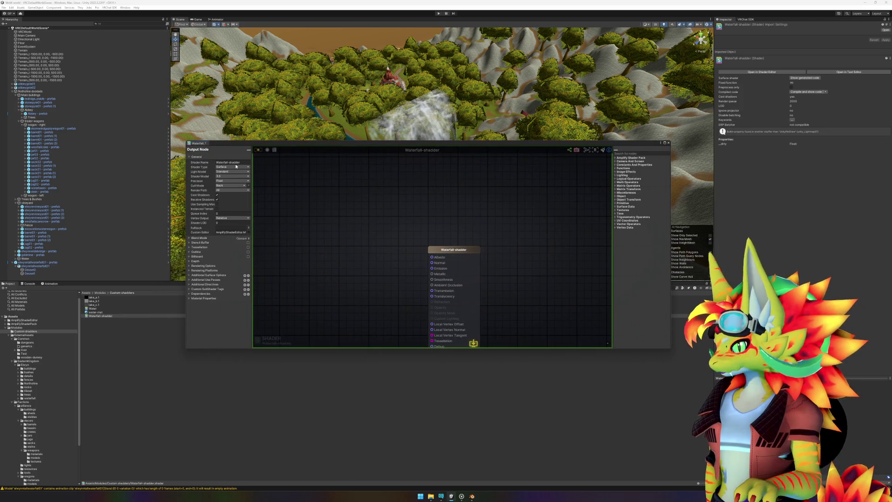
{"action": "left_click", "coordinate": [227, 238]}
{"action": "left_click", "coordinate": [228, 245]}
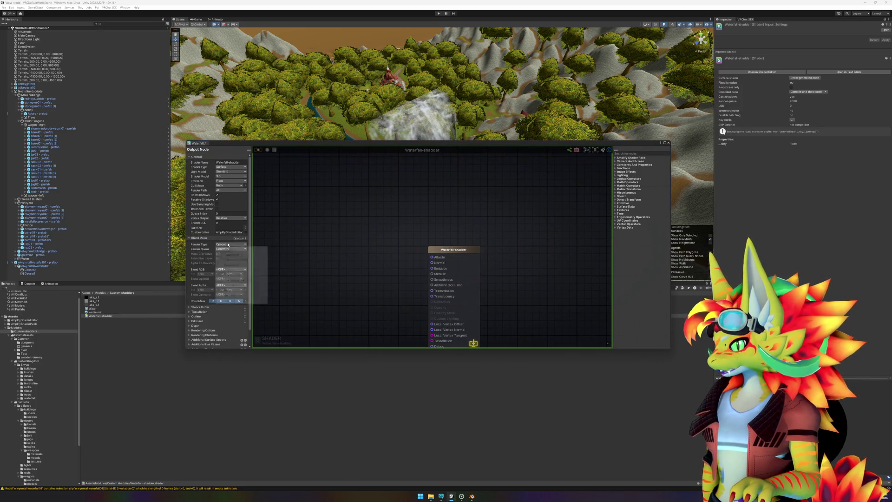
{"action": "left_click", "coordinate": [230, 254]}
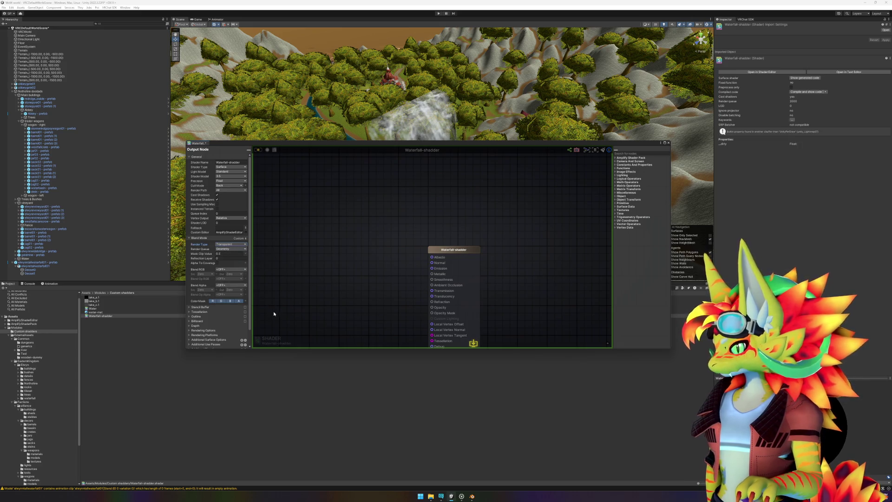
{"action": "left_click", "coordinate": [231, 249]}
{"action": "left_click", "coordinate": [232, 270]}
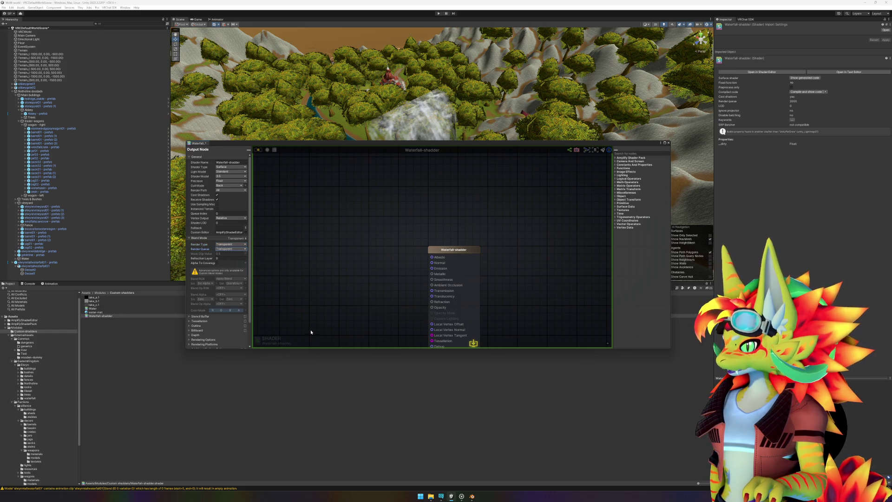
{"action": "scroll", "coordinate": [385, 281], "scroll_direction": "down", "scroll_amount": 3}
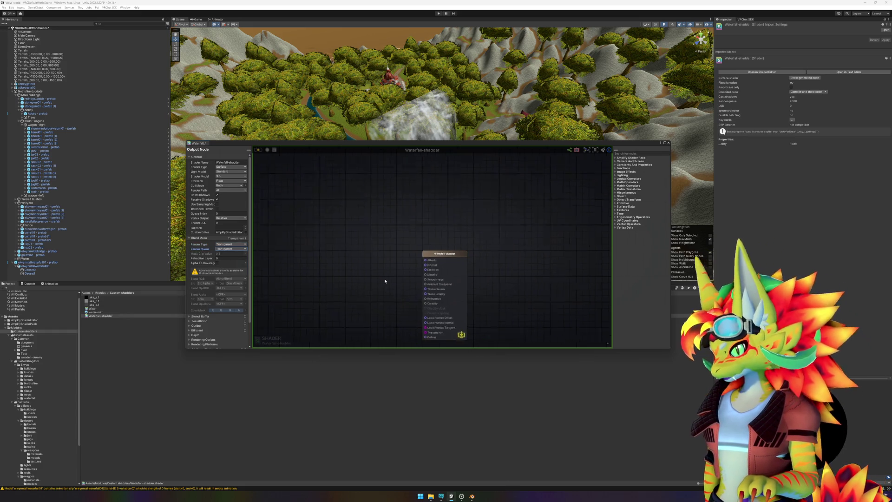
{"action": "scroll", "coordinate": [383, 280], "scroll_direction": "up", "scroll_amount": 2}
{"action": "mouse_move", "coordinate": [377, 281]}
{"action": "left_mouse_down"}
{"action": "mouse_move", "coordinate": [404, 267]}
{"action": "mouse_move", "coordinate": [456, 260]}
{"action": "left_mouse_up"}
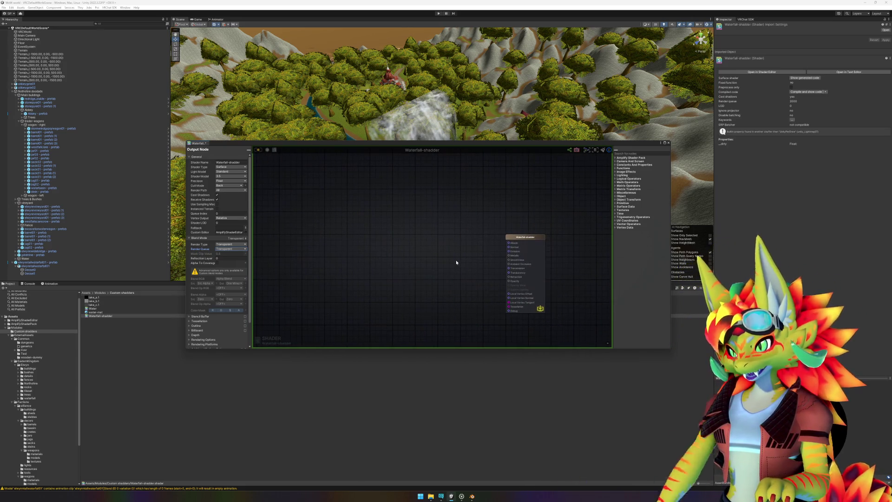
- Add a Texture Object node to the graph using a 'texture' node search
{"action": "right_click", "coordinate": [298, 219]}
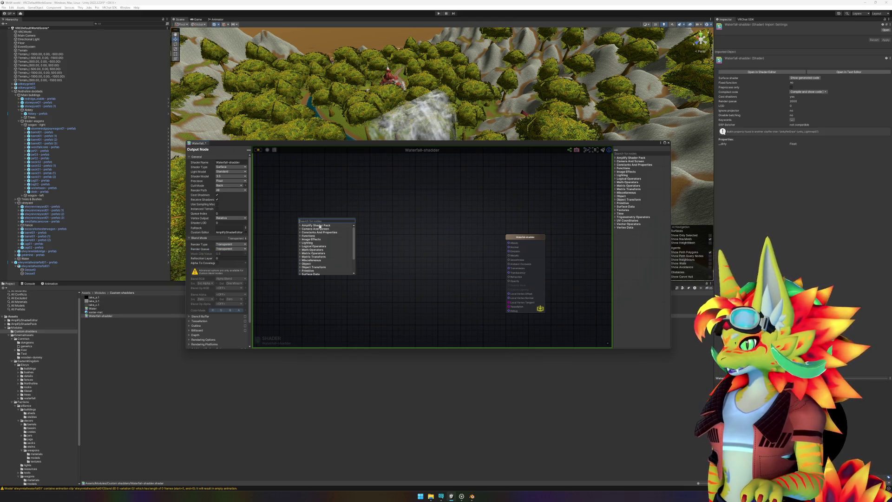
{"action": "type", "text": "texture"}
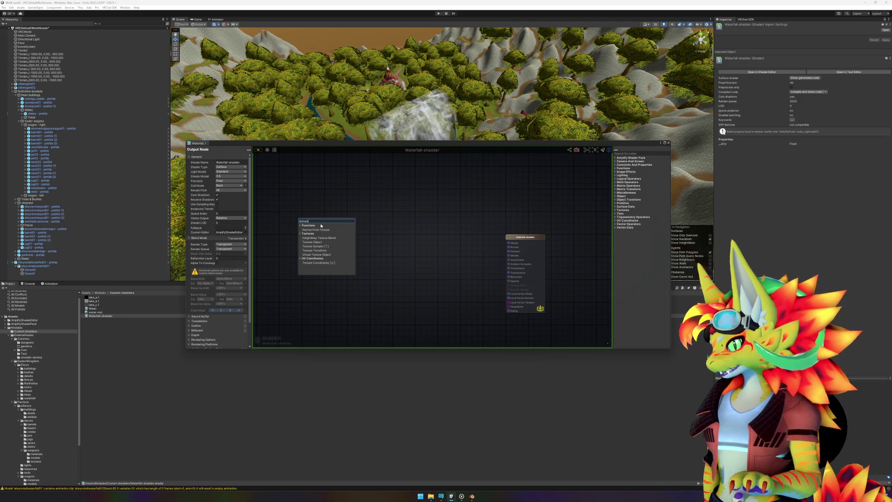
{"action": "left_click", "coordinate": [311, 242]}
- Name the Texture Object node Albedo and set its property name to _MainTex
{"action": "left_click", "coordinate": [236, 166]}
{"action": "key", "text": "ctrl+a"}
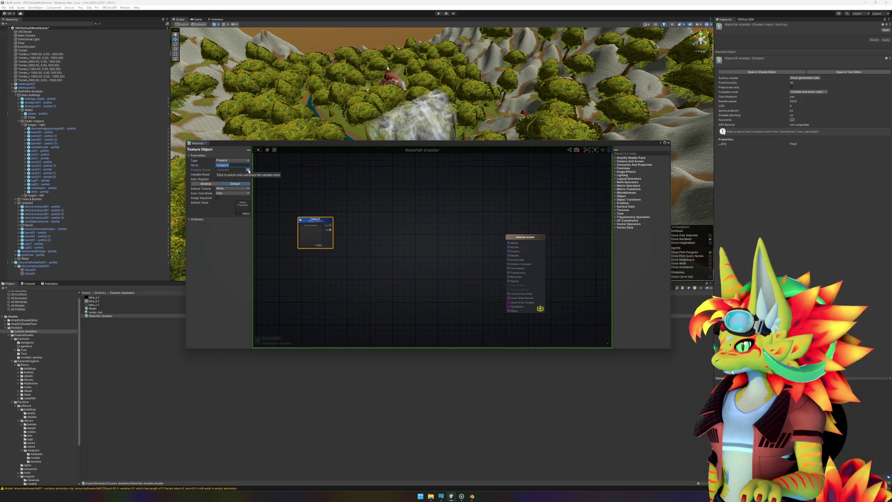
{"action": "left_click", "coordinate": [248, 170]}
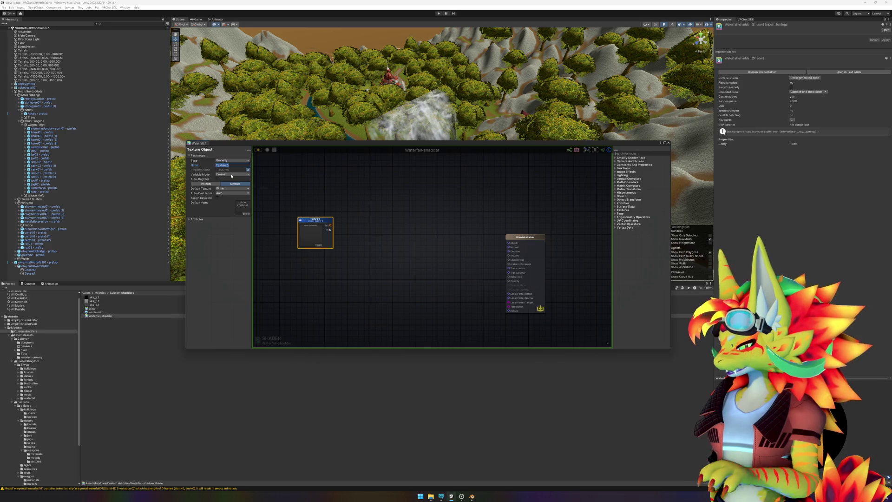
{"action": "type", "text": "Albedo"}
{"action": "key", "text": "Tab"}
{"action": "type", "text": "_"}
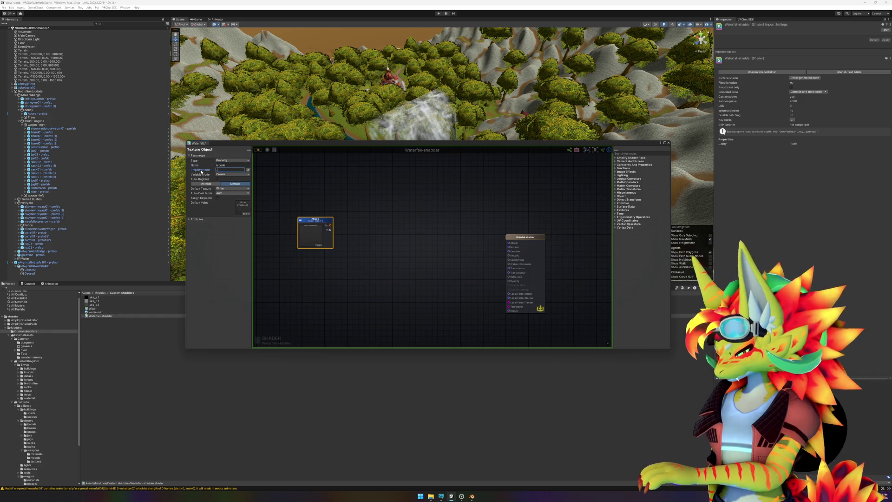
{"action": "type", "text": "MainTex"}
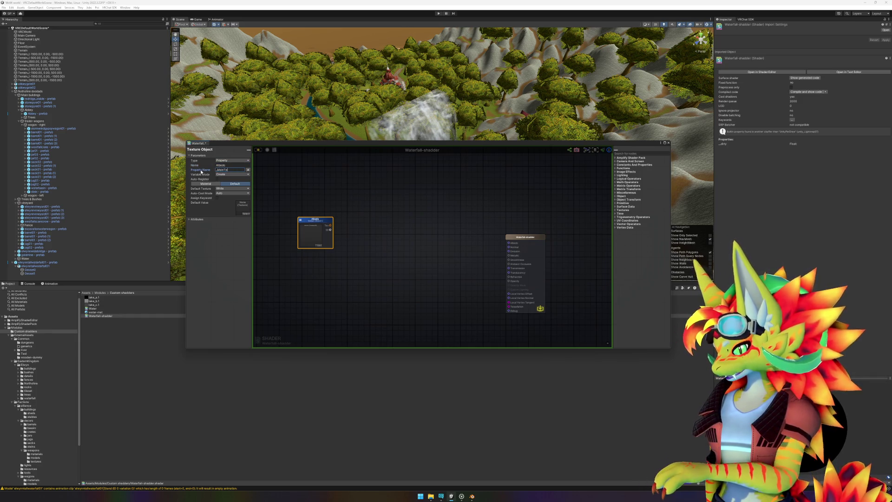
{"action": "left_click", "coordinate": [306, 294]}
{"action": "left_click", "coordinate": [316, 223]}
{"action": "mouse_move", "coordinate": [354, 215]}
{"action": "left_mouse_down"}
{"action": "mouse_move", "coordinate": [413, 213]}
{"action": "mouse_move", "coordinate": [289, 231]}
{"action": "left_mouse_up"}
{"action": "left_click", "coordinate": [354, 231]}
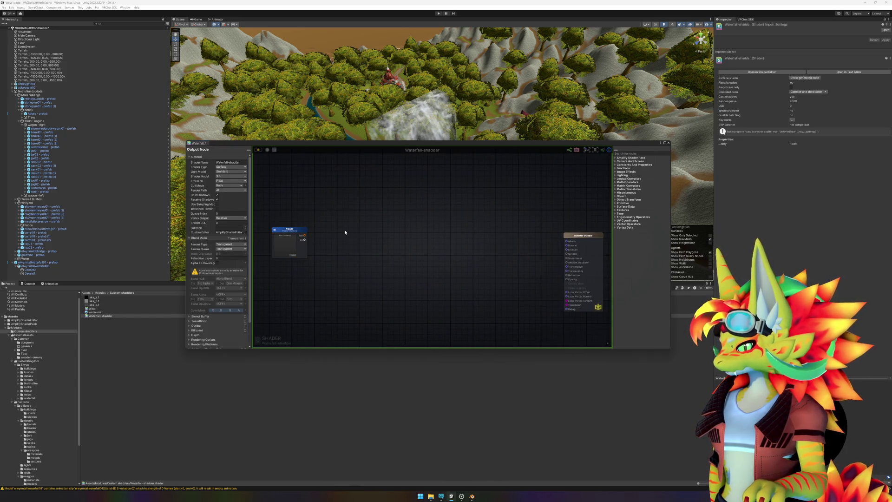
- Add a Texture Sample node and connect the Albedo texture object into it
{"action": "right_click", "coordinate": [366, 231]}
{"action": "type", "text": "sample"}
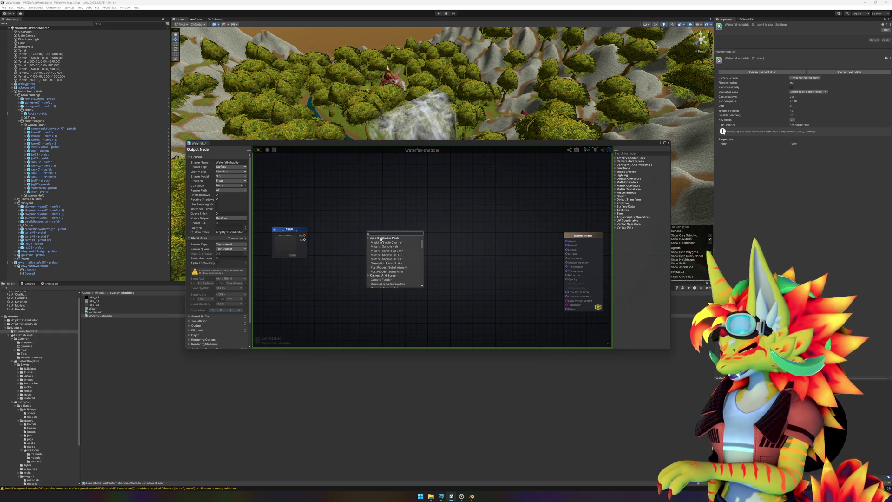
{"action": "scroll", "coordinate": [394, 261], "scroll_direction": "down", "scroll_amount": 1}
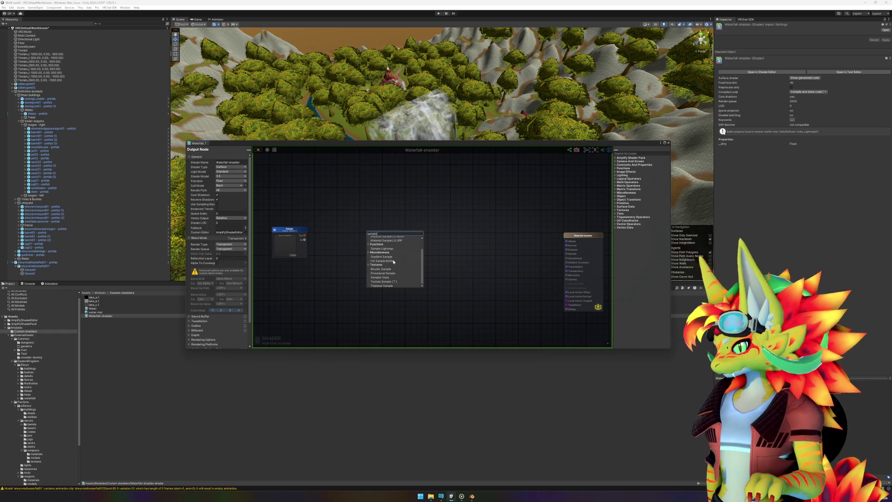
{"action": "left_click", "coordinate": [392, 282]}
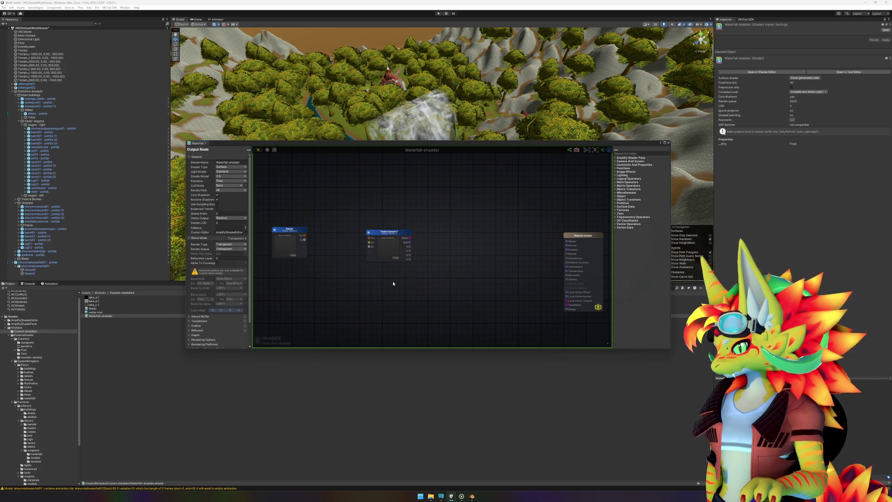
{"action": "mouse_move", "coordinate": [304, 238]}
{"action": "left_mouse_down"}
{"action": "mouse_move", "coordinate": [369, 231]}
{"action": "mouse_move", "coordinate": [360, 237]}
{"action": "left_mouse_up"}
{"action": "left_click", "coordinate": [382, 232]}
{"action": "left_click_drag", "start_coordinate": [297, 230], "coordinate": [294, 236]}
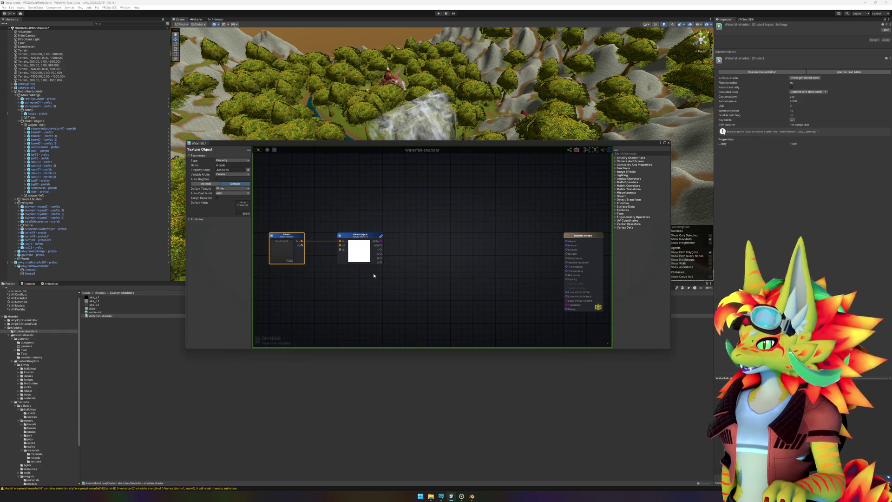
- Set Albedo's default texture to the Water Wave Pattern image
{"action": "left_click", "coordinate": [290, 261]}
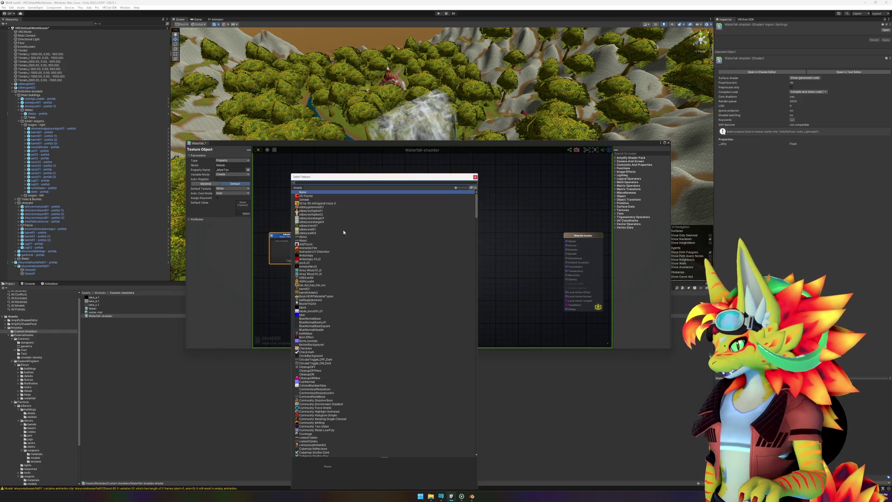
{"action": "type", "text": "waterfall"}
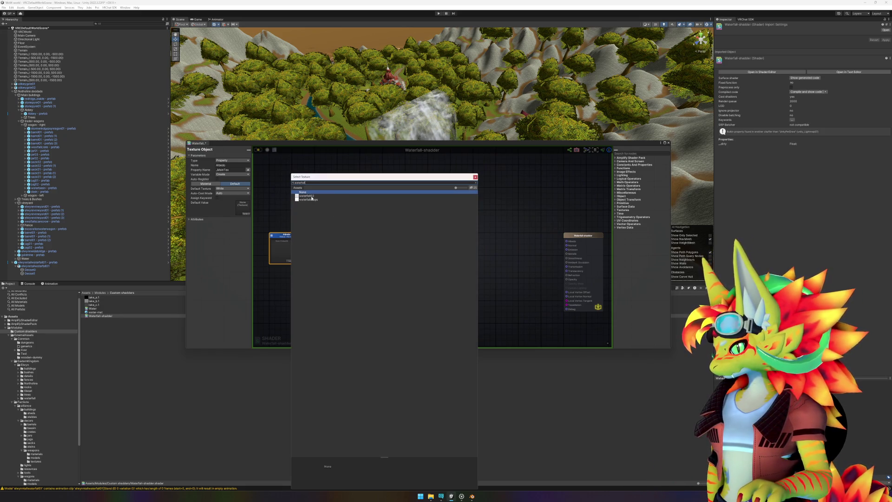
{"action": "left_click", "coordinate": [312, 197]}
{"action": "double_click", "coordinate": [313, 199]}
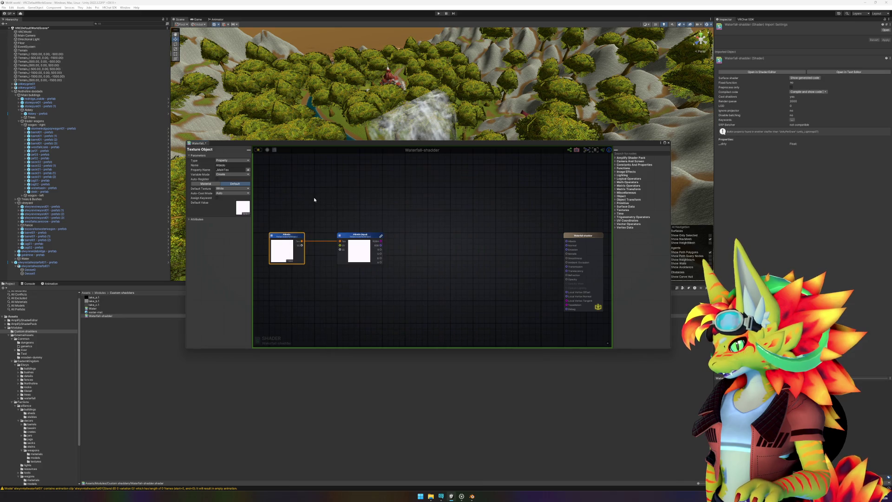
{"action": "left_click", "coordinate": [290, 262]}
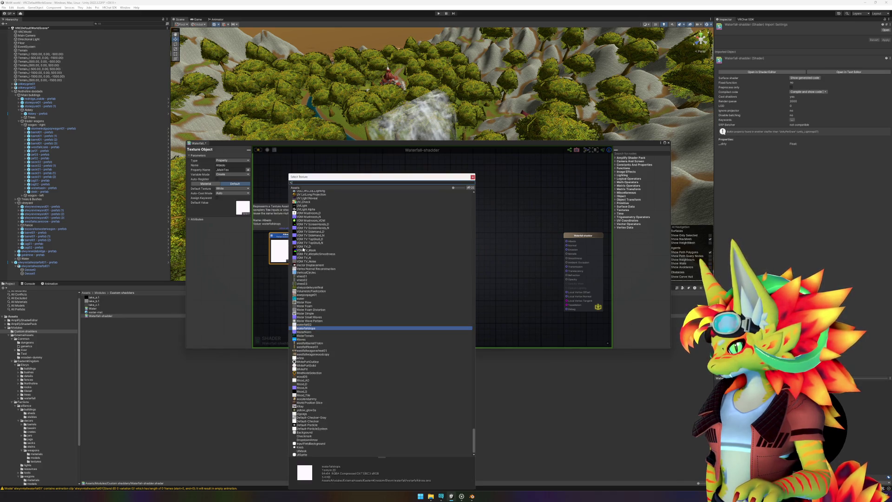
{"action": "double_click", "coordinate": [314, 314]}
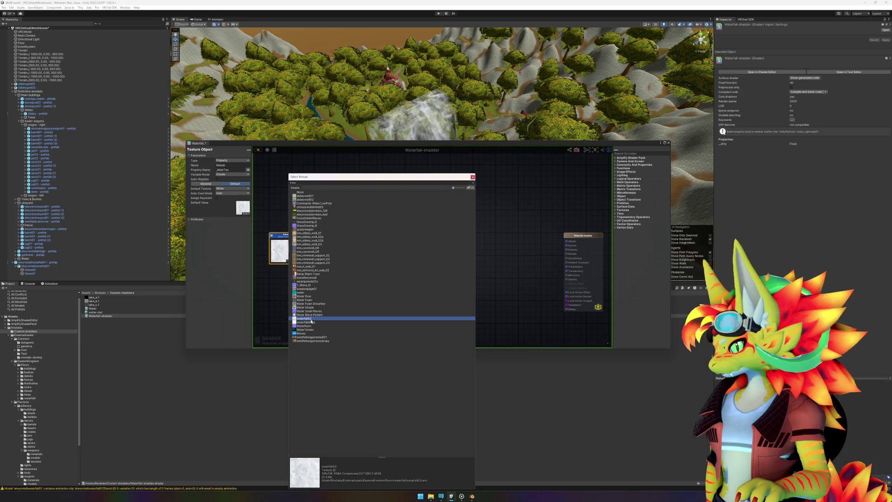
{"action": "mouse_move", "coordinate": [451, 268]}
{"action": "left_mouse_down"}
{"action": "mouse_move", "coordinate": [418, 269]}
{"action": "mouse_move", "coordinate": [458, 275]}
{"action": "left_mouse_up"}
{"action": "scroll", "coordinate": [356, 259], "scroll_direction": "up", "scroll_amount": 2}
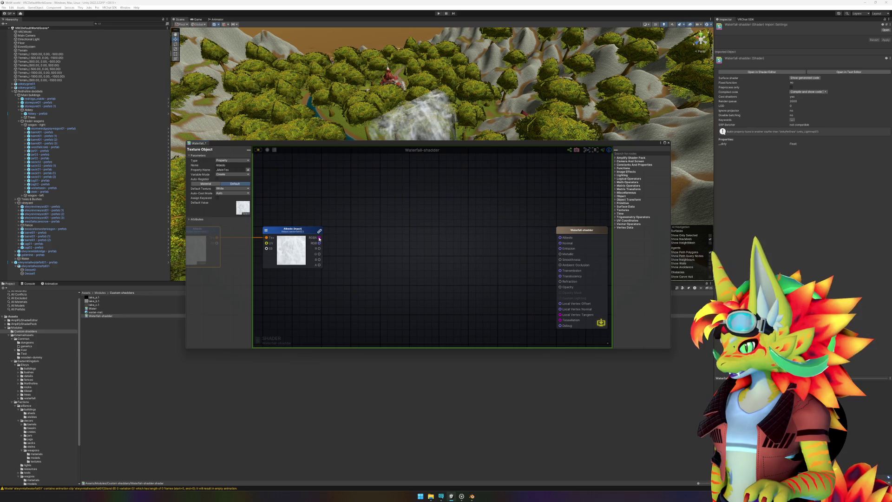
- Wire the texture sample's RGB output into the output node's Albedo input
{"action": "mouse_move", "coordinate": [319, 244]}
{"action": "left_mouse_down"}
{"action": "mouse_move", "coordinate": [526, 251]}
{"action": "mouse_move", "coordinate": [576, 229]}
{"action": "left_mouse_up"}
{"action": "left_click", "coordinate": [386, 276]}
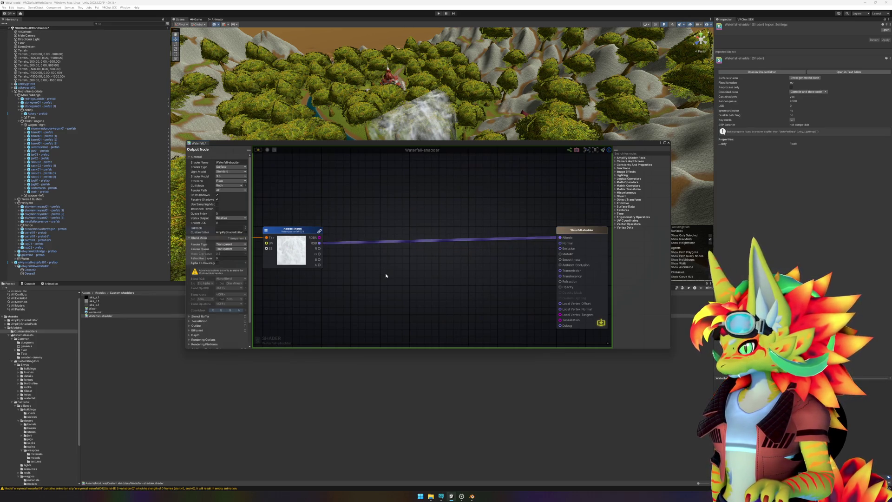
{"action": "right_click", "coordinate": [434, 281]}
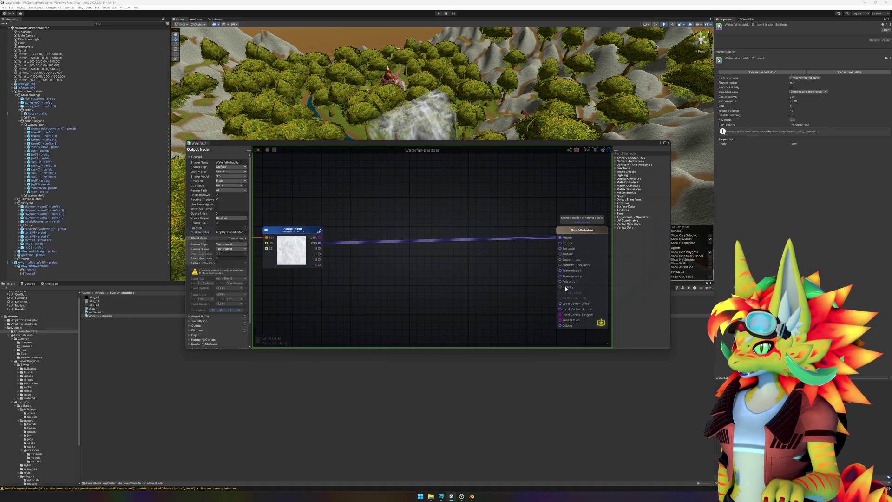
- Route the texture's alpha through a new One Minus node into the Opacity input
{"action": "right_click", "coordinate": [463, 280]}
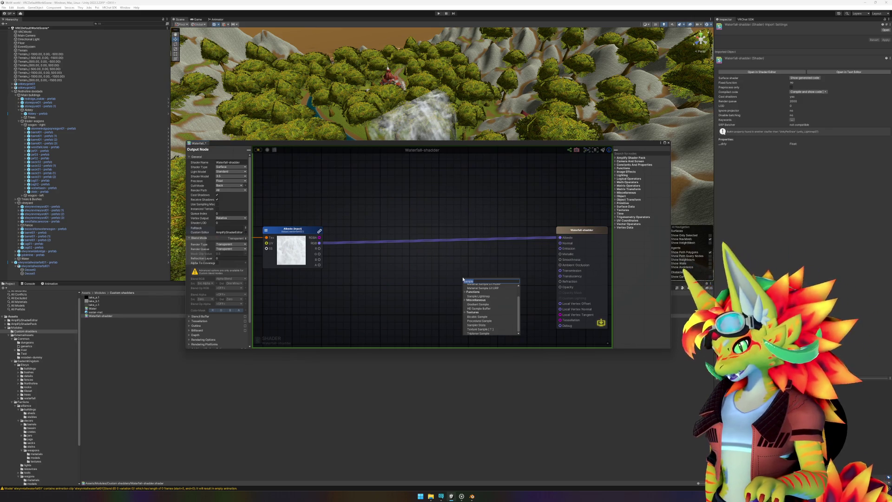
{"action": "type", "text": "stem"}
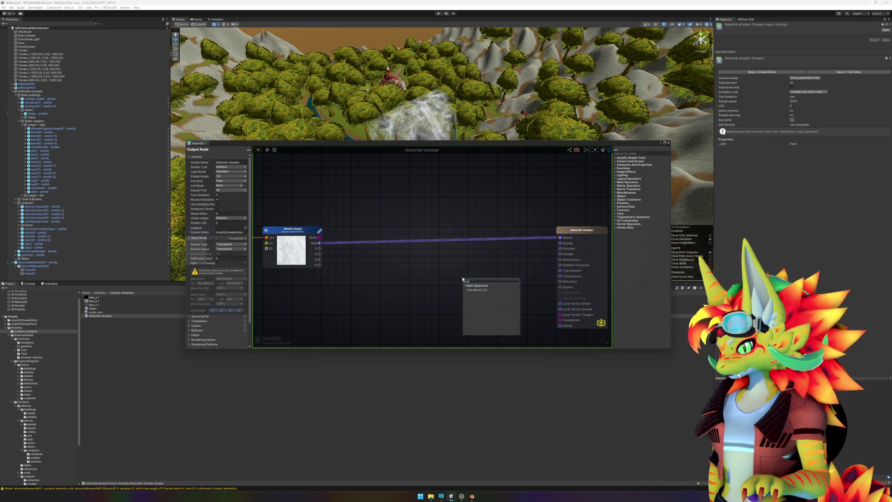
{"action": "left_click", "coordinate": [483, 286]}
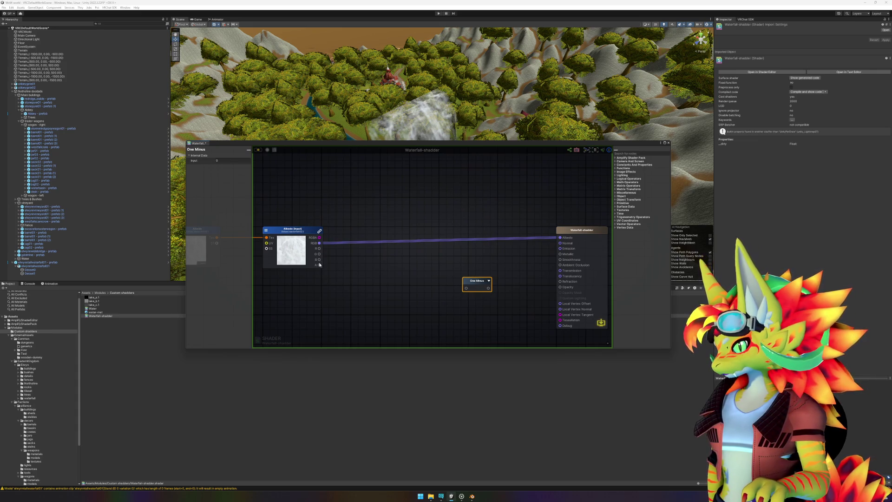
{"action": "mouse_move", "coordinate": [320, 266]}
{"action": "left_mouse_down"}
{"action": "mouse_move", "coordinate": [466, 288]}
{"action": "mouse_move", "coordinate": [560, 287]}
{"action": "left_mouse_up"}
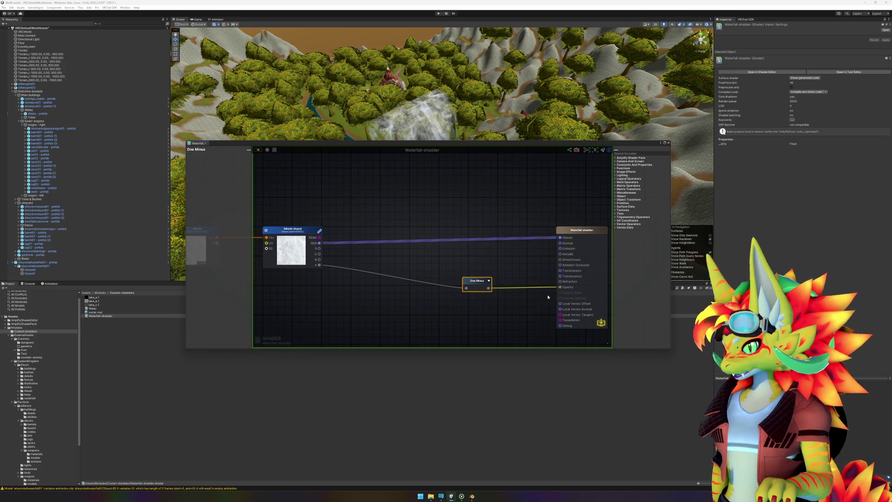
{"action": "left_click_drag", "start_coordinate": [480, 283], "coordinate": [487, 291]}
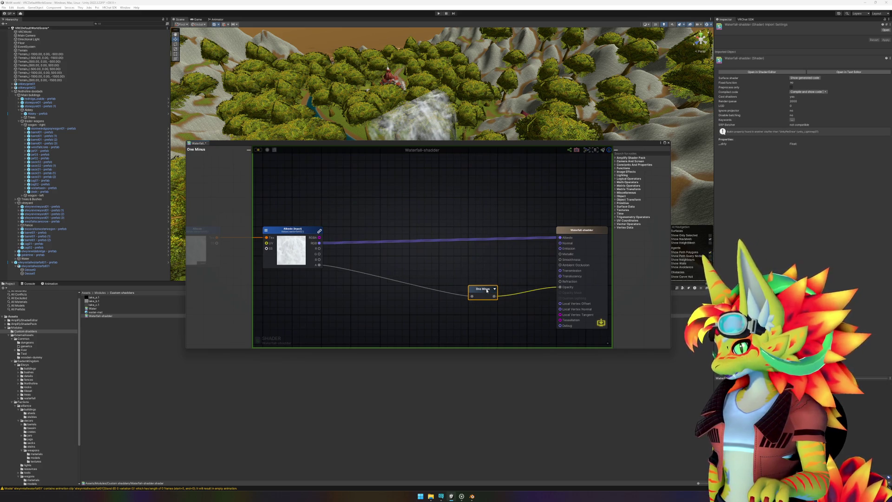
{"action": "scroll", "coordinate": [416, 287], "scroll_direction": "down", "scroll_amount": 5}
{"action": "scroll", "coordinate": [416, 287], "scroll_direction": "up", "scroll_amount": 4}
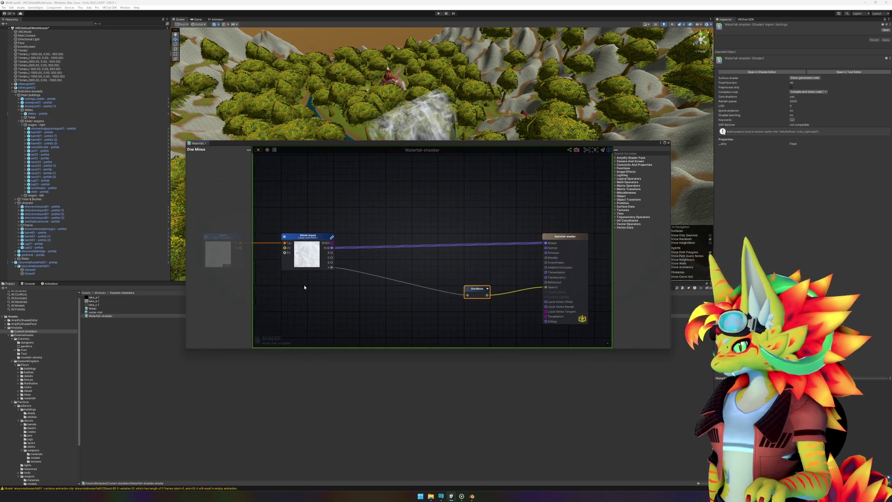
{"action": "left_click_drag", "start_coordinate": [305, 285], "coordinate": [330, 287]}
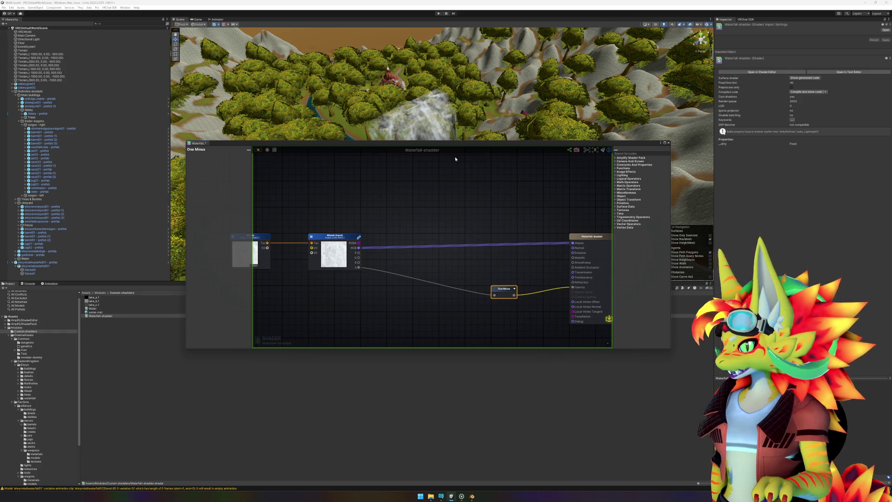
{"action": "mouse_move", "coordinate": [480, 141]}
{"action": "left_mouse_down"}
{"action": "mouse_move", "coordinate": [506, 168]}
{"action": "mouse_move", "coordinate": [516, 225]}
{"action": "left_mouse_up"}
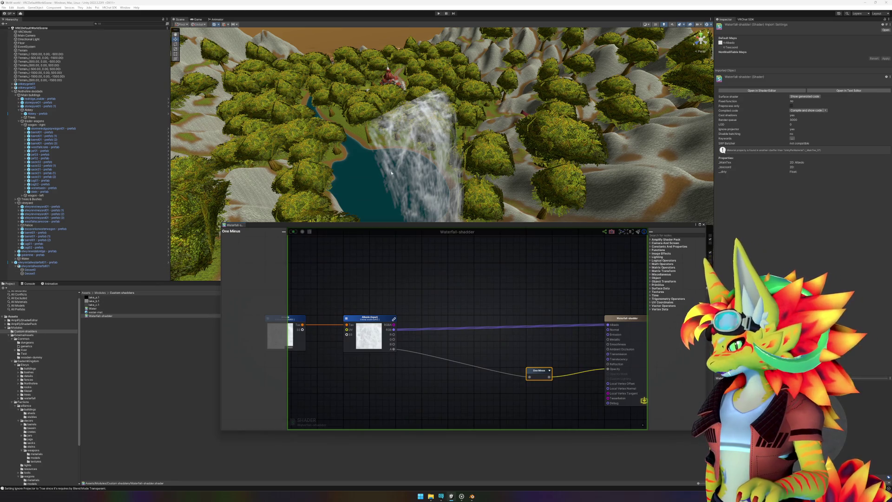
- Switch the Geoset0 waterfall material's shader to Waterfall-shadder
{"action": "left_click", "coordinate": [416, 165]}
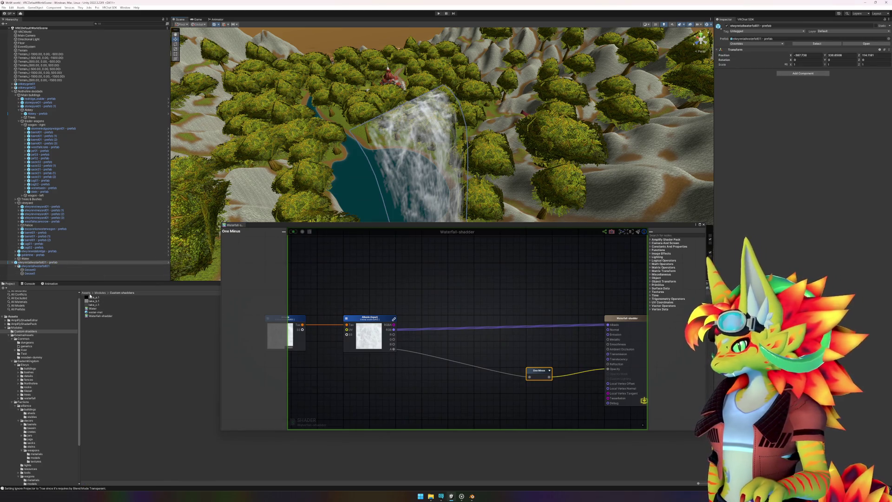
{"action": "left_click", "coordinate": [39, 270]}
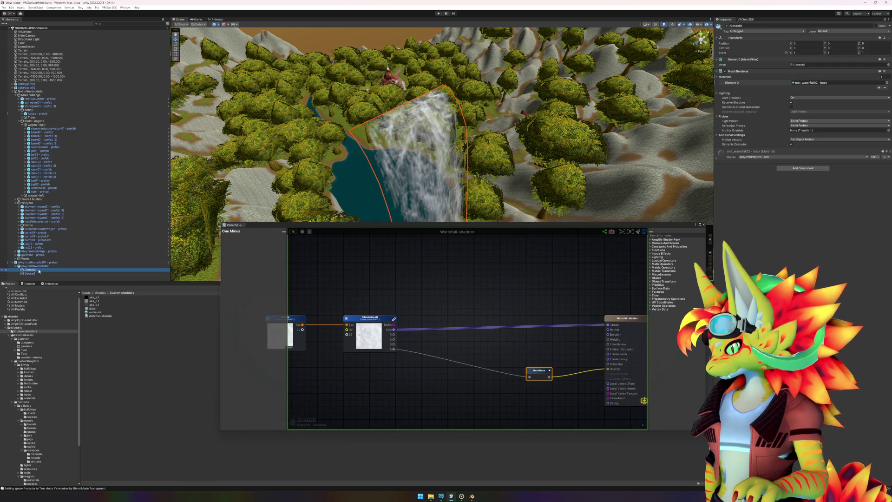
{"action": "left_click", "coordinate": [718, 157]}
{"action": "left_click", "coordinate": [790, 156]}
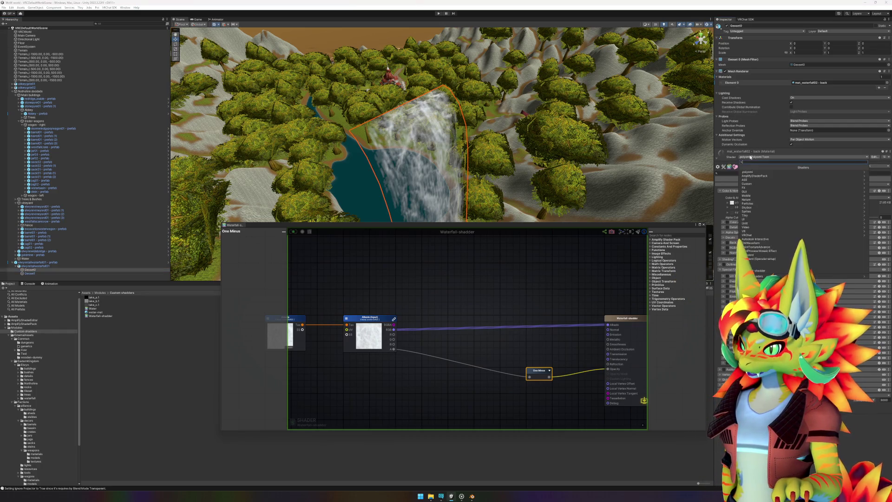
{"action": "left_click", "coordinate": [760, 271]}
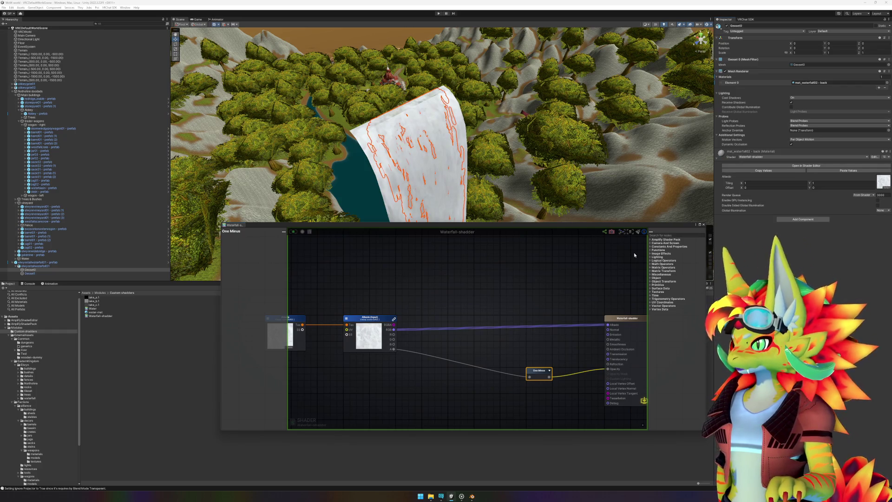
- Inspect the waterfall meshes and disable the Geoset0 mesh
{"action": "left_click", "coordinate": [30, 273]}
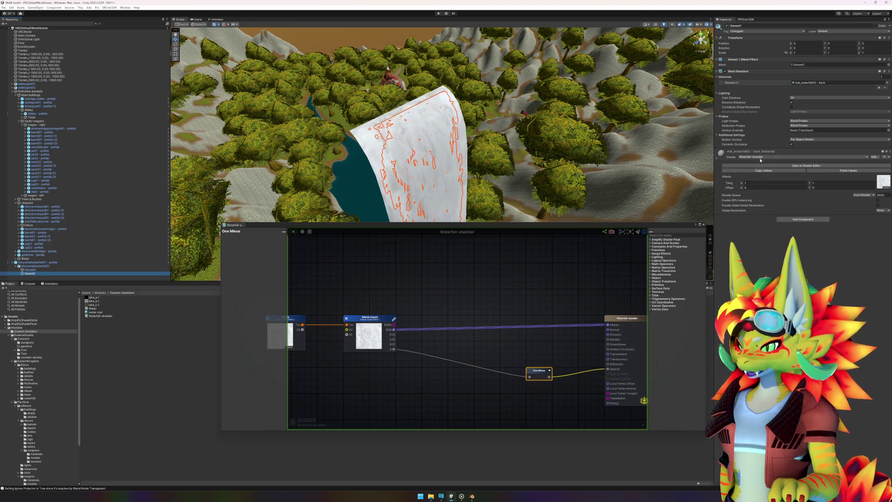
{"action": "left_click", "coordinate": [373, 170]}
{"action": "left_click", "coordinate": [357, 134]}
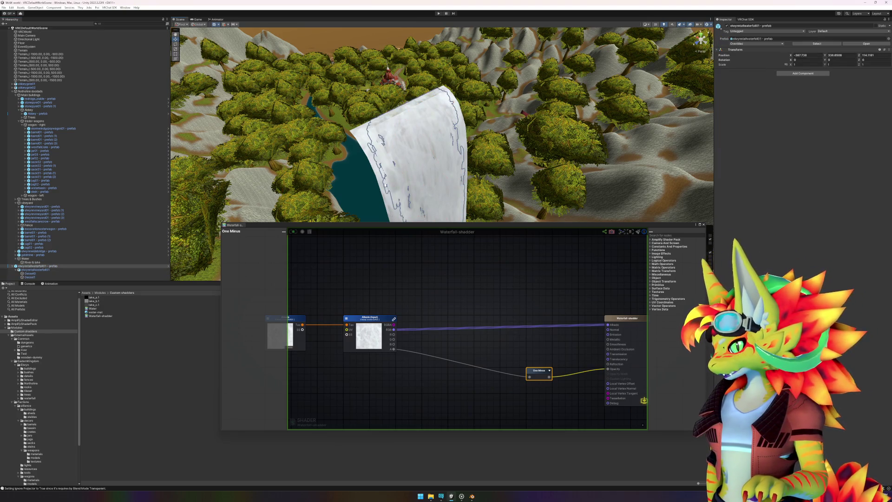
{"action": "left_click_drag", "start_coordinate": [357, 135], "coordinate": [316, 138]}
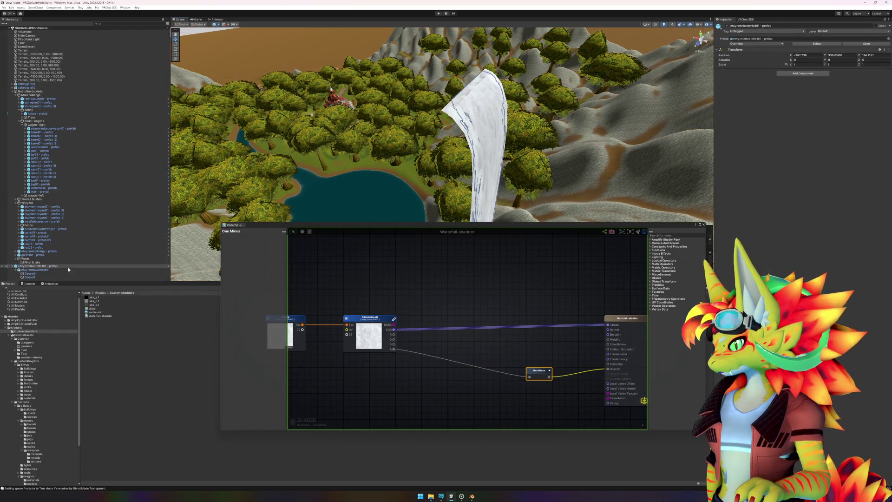
{"action": "left_click", "coordinate": [50, 277]}
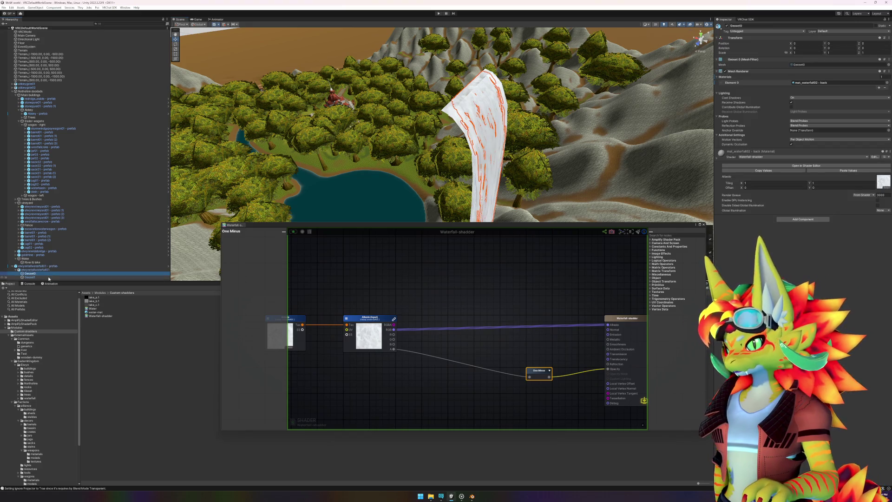
{"action": "left_click", "coordinate": [46, 274]}
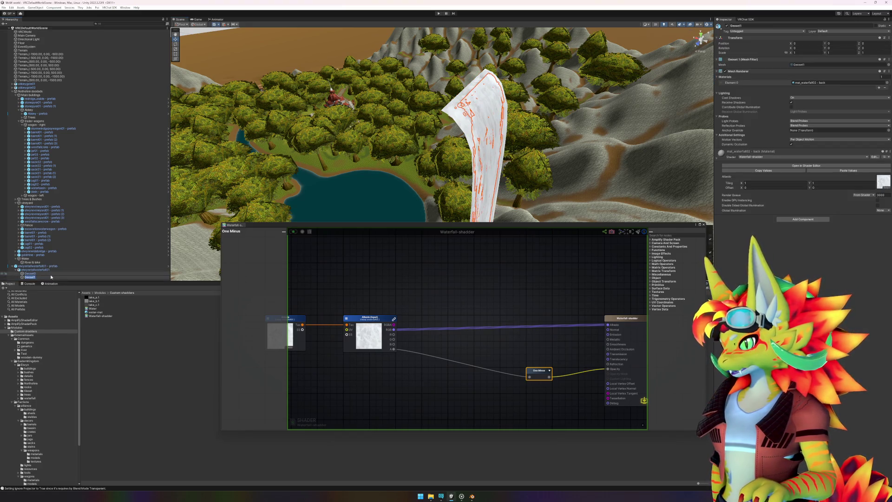
{"action": "key", "text": "f"}
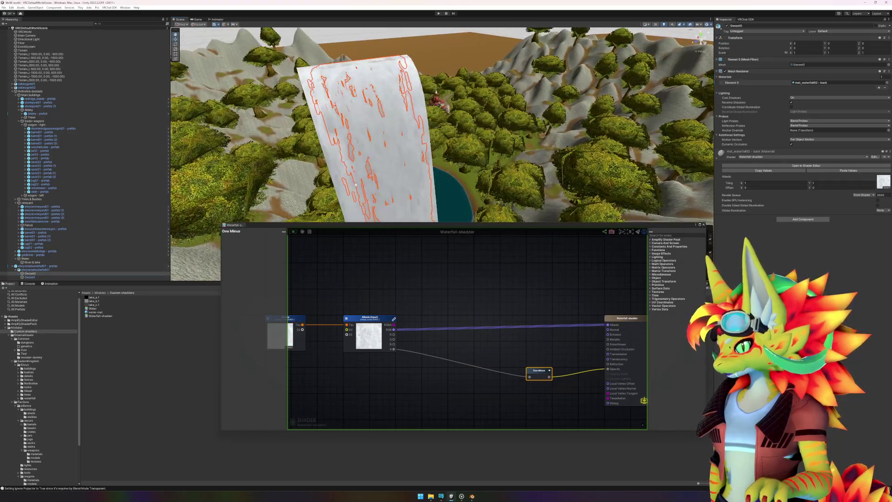
{"action": "left_click", "coordinate": [178, 369]}
{"action": "mouse_move", "coordinate": [353, 102]}
{"action": "left_mouse_down"}
{"action": "mouse_move", "coordinate": [358, 182]}
{"action": "mouse_move", "coordinate": [393, 154]}
{"action": "left_mouse_up"}
{"action": "left_click", "coordinate": [405, 173]}
{"action": "left_click", "coordinate": [727, 25]}
{"action": "mouse_move", "coordinate": [603, 83]}
{"action": "left_mouse_down"}
{"action": "mouse_move", "coordinate": [570, 93]}
{"action": "mouse_move", "coordinate": [583, 99]}
{"action": "mouse_move", "coordinate": [580, 221]}
{"action": "left_mouse_up"}
- Connect the texture's alpha straight to Opacity, bypassing the One Minus node
{"action": "scroll", "coordinate": [585, 99], "scroll_direction": "up", "scroll_amount": 2}
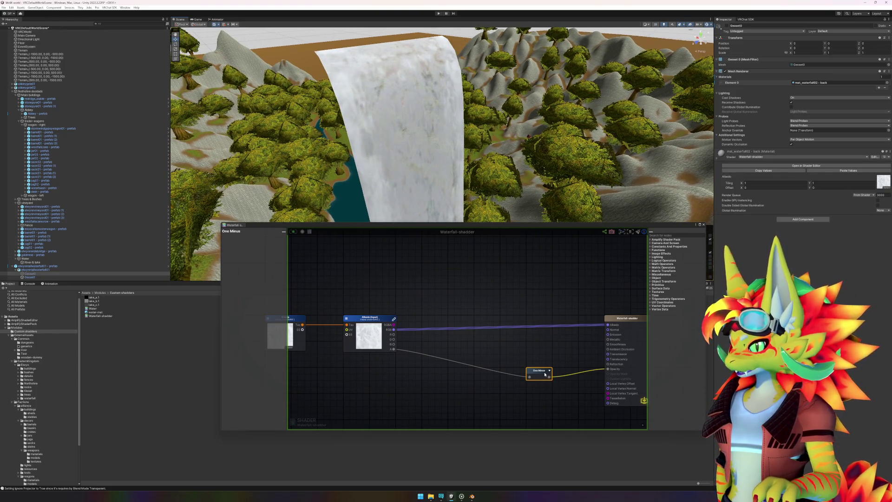
{"action": "left_click_drag", "start_coordinate": [541, 371], "coordinate": [518, 391]}
{"action": "left_click_drag", "start_coordinate": [394, 350], "coordinate": [609, 369]}
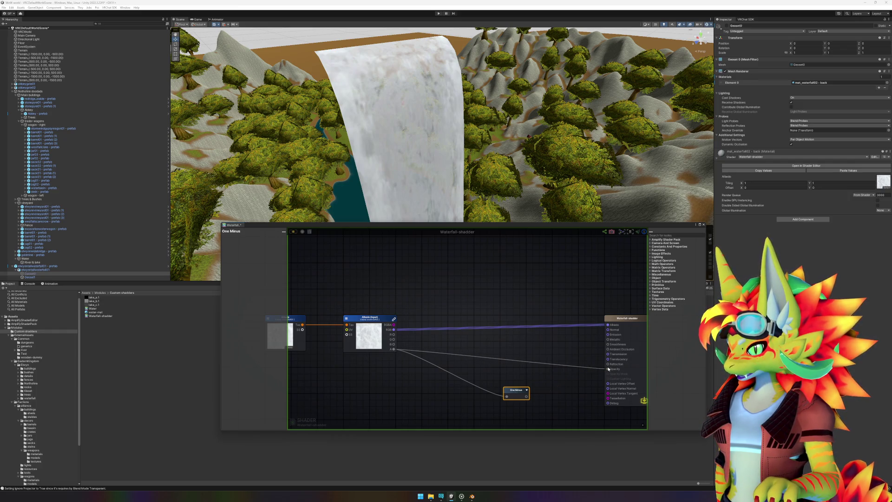
- Save and compile the shader with Ctrl+S, then view the translucent waterfall
{"action": "left_click", "coordinate": [579, 386]}
{"action": "key", "text": "ctrl+s"}
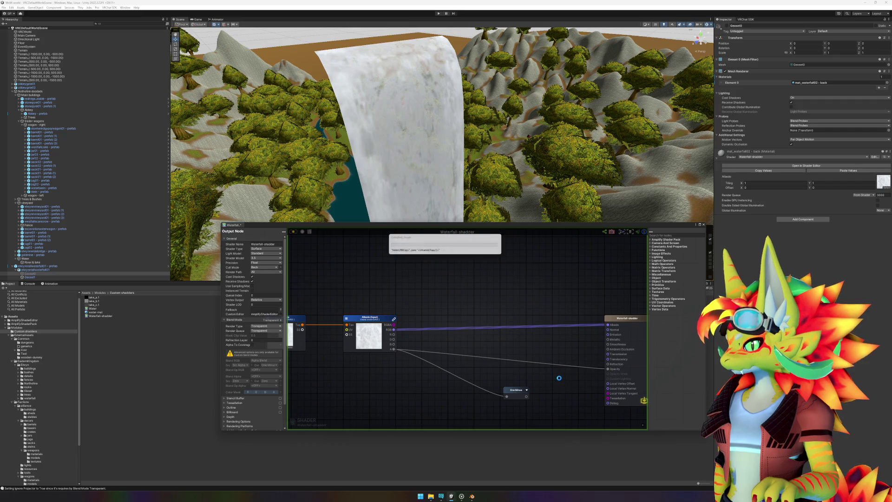
{"action": "left_click_drag", "start_coordinate": [534, 163], "coordinate": [557, 182]}
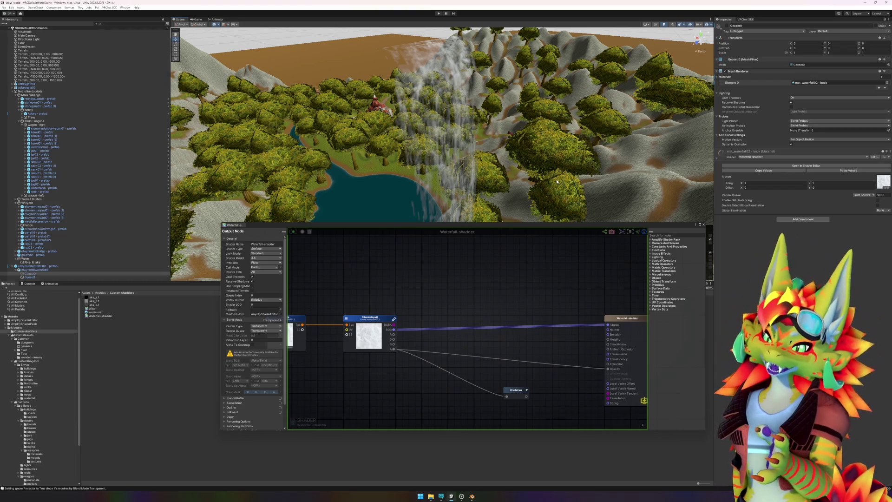
- Delete the unused One Minus node and pan the graph to make room below
{"action": "left_click", "coordinate": [522, 394]}
{"action": "key", "text": "Delete"}
{"action": "scroll", "coordinate": [441, 332], "scroll_direction": "down", "scroll_amount": 2}
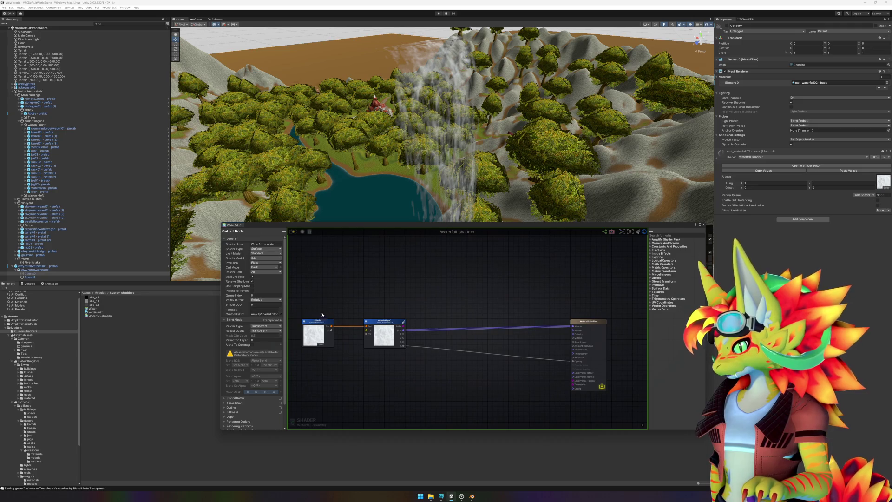
{"action": "mouse_move", "coordinate": [301, 312]}
{"action": "left_mouse_down"}
{"action": "mouse_move", "coordinate": [402, 371]}
{"action": "mouse_move", "coordinate": [397, 339]}
{"action": "left_mouse_up"}
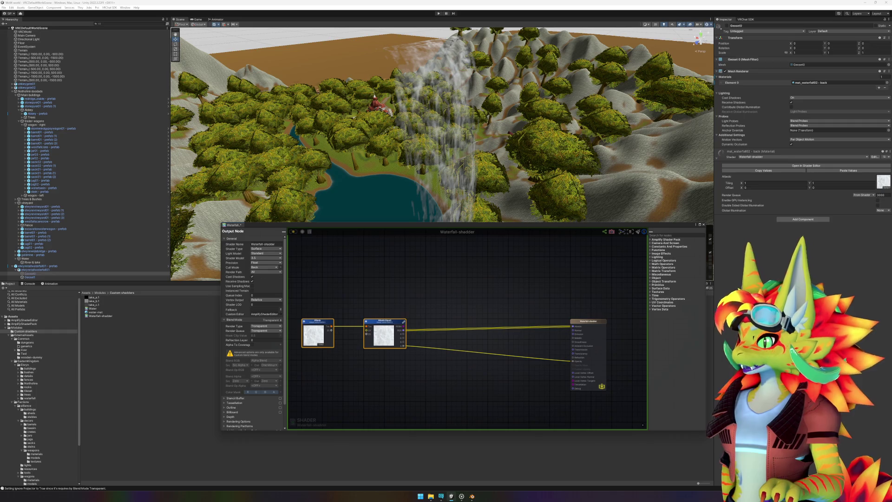
{"action": "left_click", "coordinate": [369, 361]}
{"action": "mouse_move", "coordinate": [369, 361]}
{"action": "left_mouse_down"}
{"action": "mouse_move", "coordinate": [470, 333]}
{"action": "mouse_move", "coordinate": [481, 341]}
{"action": "left_mouse_up"}
{"action": "scroll", "coordinate": [481, 340], "scroll_direction": "up", "scroll_amount": 1}
{"action": "scroll", "coordinate": [470, 310], "scroll_direction": "up", "scroll_amount": 3}
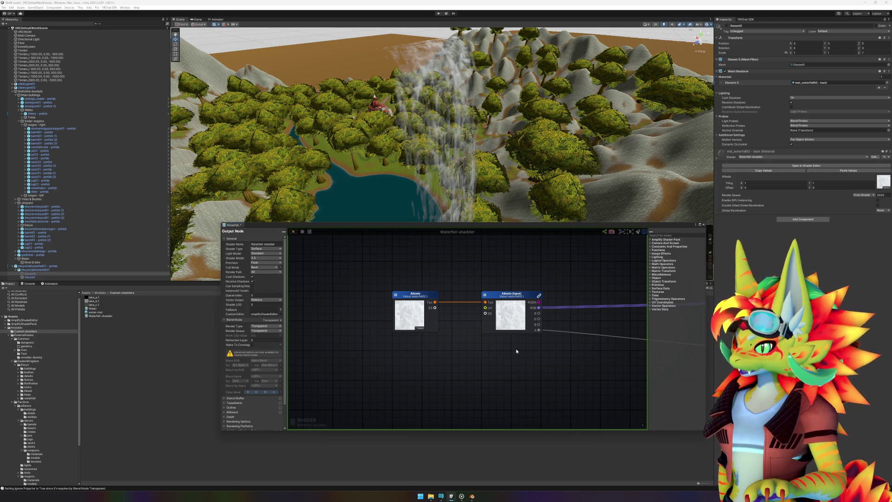
{"action": "left_click_drag", "start_coordinate": [508, 352], "coordinate": [564, 342]}
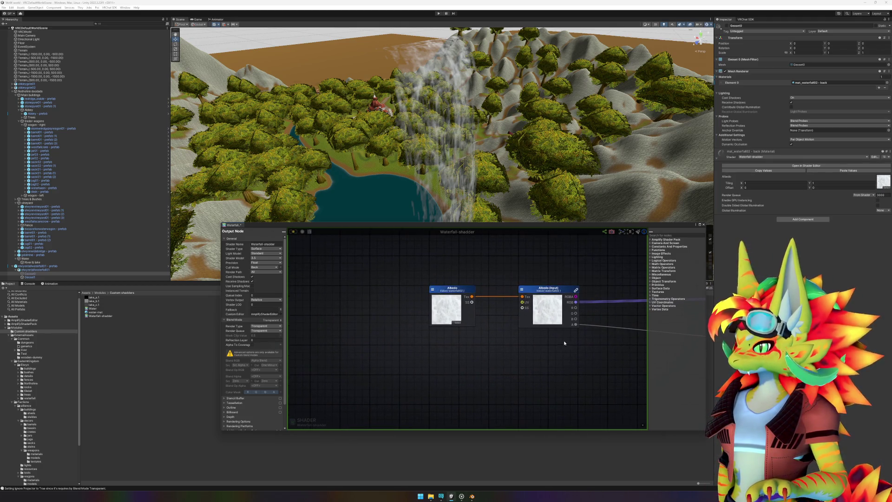
- Add a World Position node from a 'world' node search, then delete it again
{"action": "right_click", "coordinate": [355, 359]}
{"action": "type", "text": "one"}
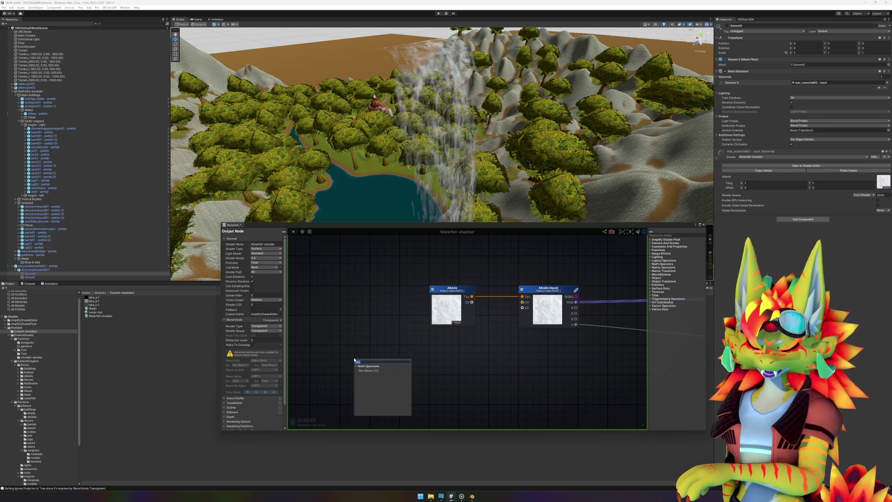
{"action": "key", "text": "BackSpace"}
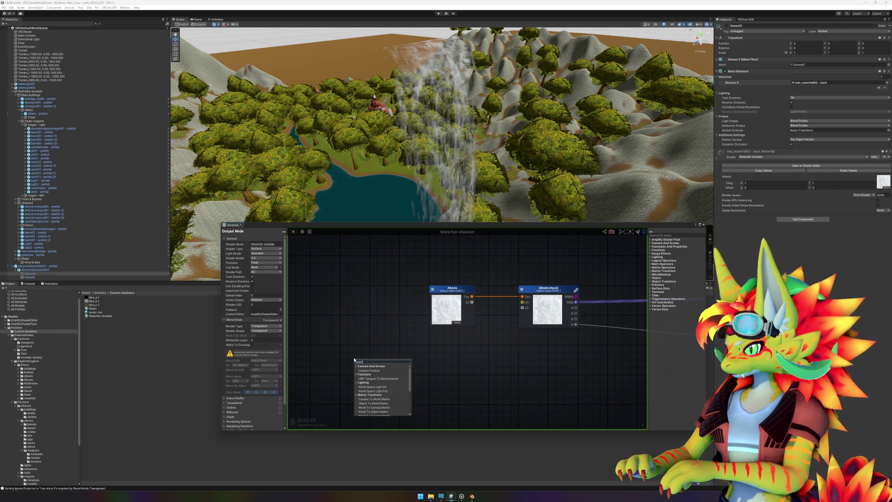
{"action": "type", "text": "world"}
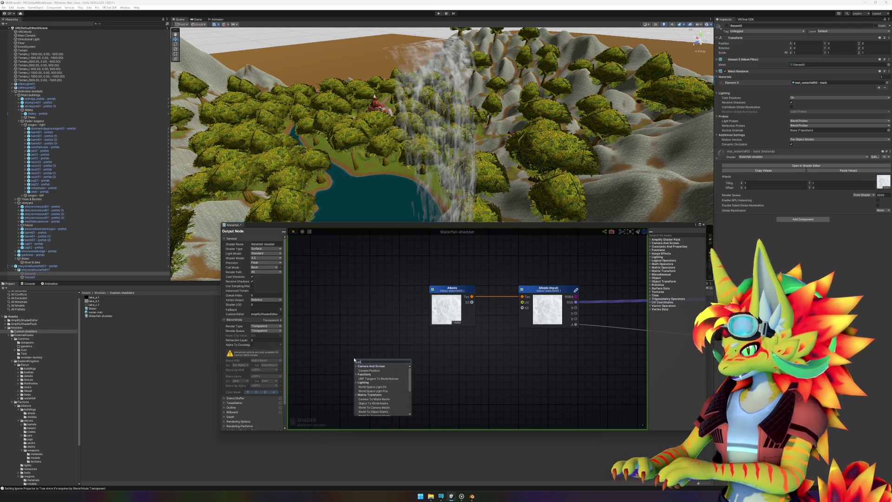
{"action": "scroll", "coordinate": [390, 393], "scroll_direction": "down", "scroll_amount": 1}
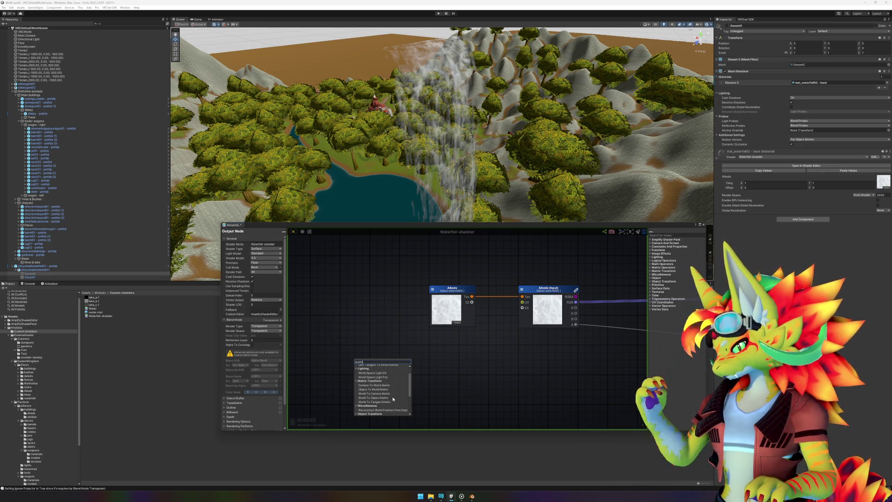
{"action": "scroll", "coordinate": [393, 399], "scroll_direction": "down", "scroll_amount": 1}
{"action": "scroll", "coordinate": [385, 407], "scroll_direction": "down", "scroll_amount": 2}
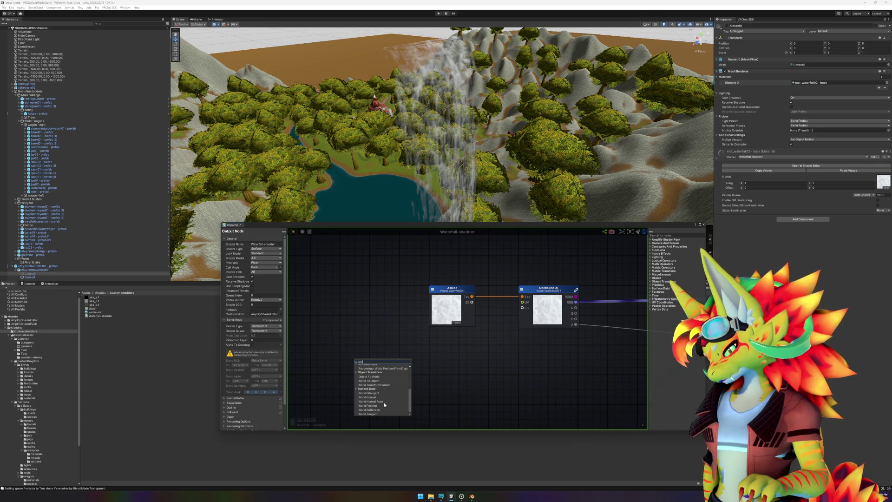
{"action": "left_click", "coordinate": [383, 405]}
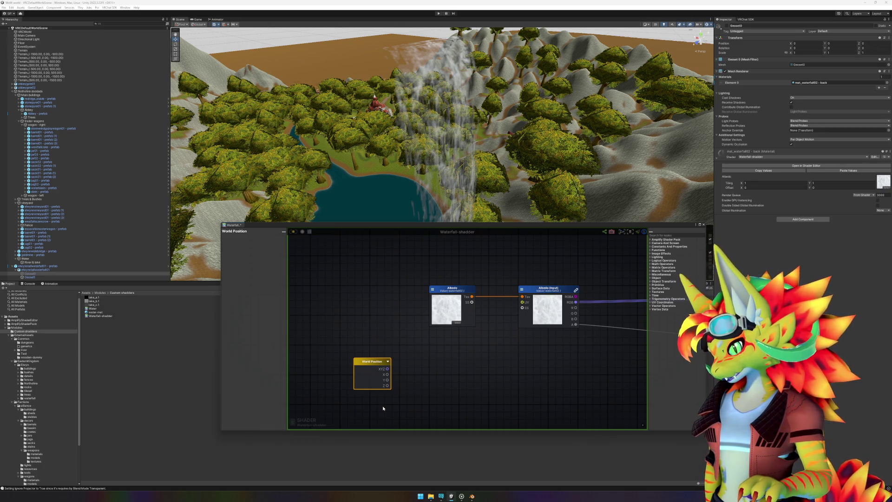
{"action": "mouse_move", "coordinate": [375, 364]}
{"action": "left_mouse_down"}
{"action": "mouse_move", "coordinate": [389, 366]}
{"action": "mouse_move", "coordinate": [358, 367]}
{"action": "left_mouse_up"}
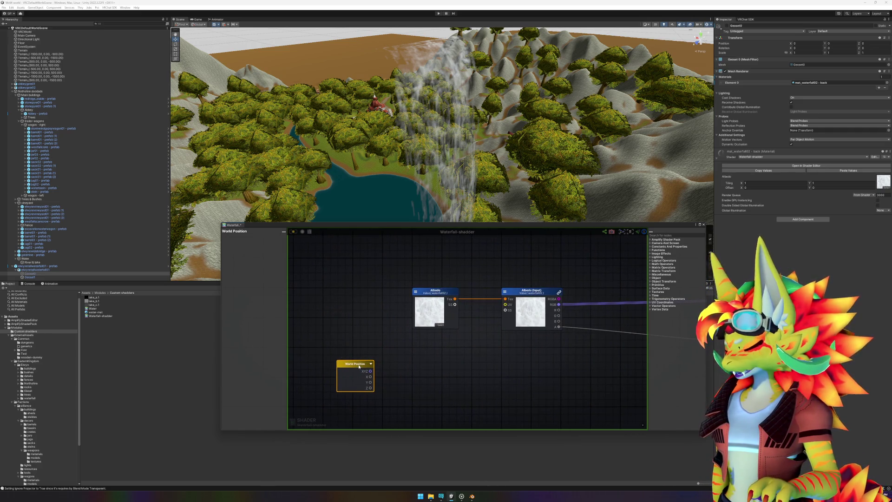
{"action": "key", "text": "Delete"}
- Add a Texture Coordinates node and place it beneath the Albedo nodes
{"action": "right_click", "coordinate": [362, 366]}
{"action": "type", "text": "uv"}
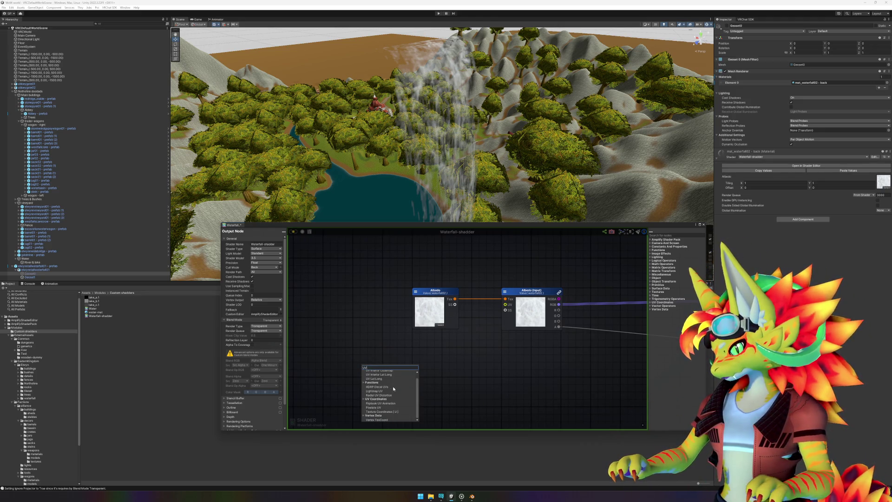
{"action": "scroll", "coordinate": [394, 386], "scroll_direction": "up", "scroll_amount": 1}
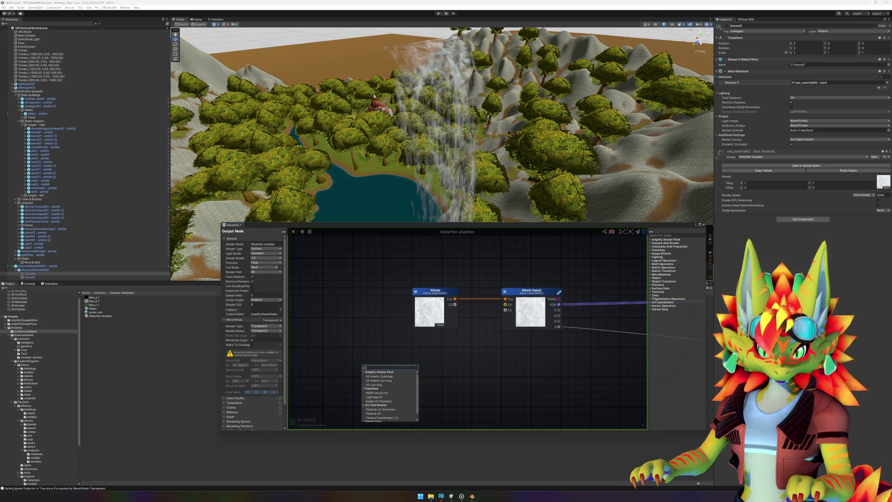
{"action": "left_click", "coordinate": [449, 373]}
{"action": "right_click", "coordinate": [432, 371]}
{"action": "type", "text": "tex"}
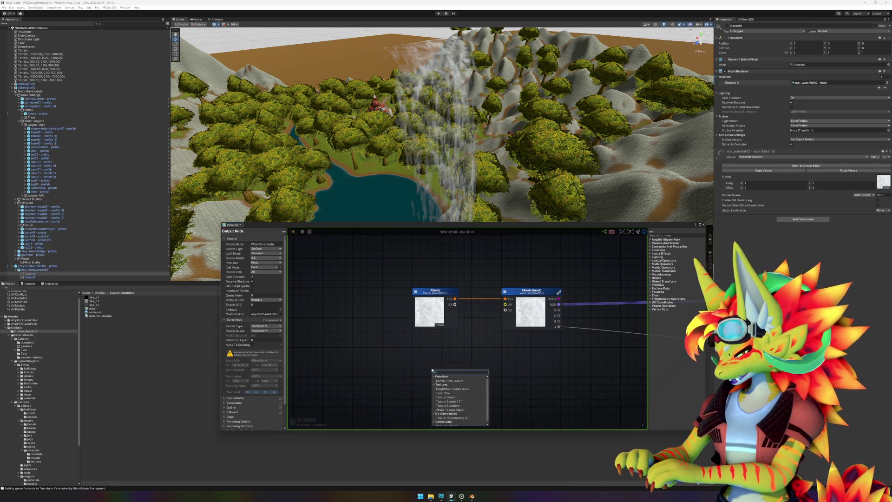
{"action": "type", "text": "ture"}
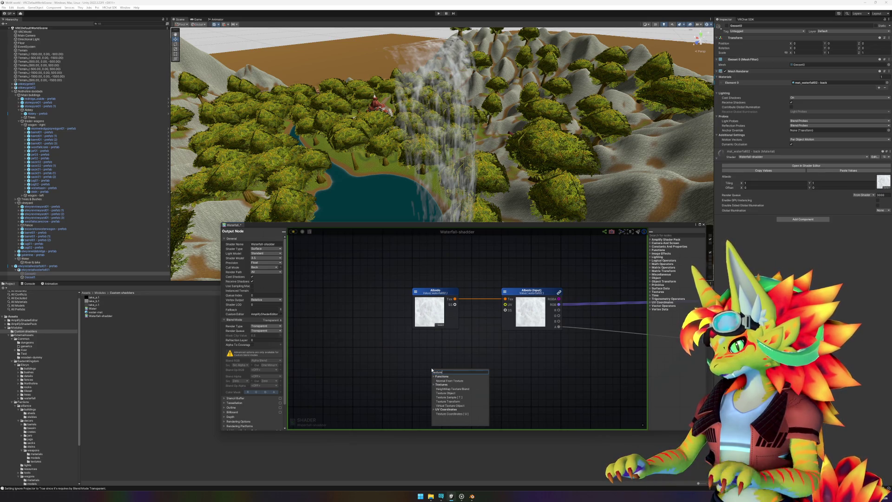
{"action": "left_click", "coordinate": [446, 413]}
{"action": "mouse_move", "coordinate": [460, 370]}
{"action": "left_mouse_down"}
{"action": "mouse_move", "coordinate": [441, 350]}
{"action": "mouse_move", "coordinate": [387, 354]}
{"action": "left_mouse_up"}
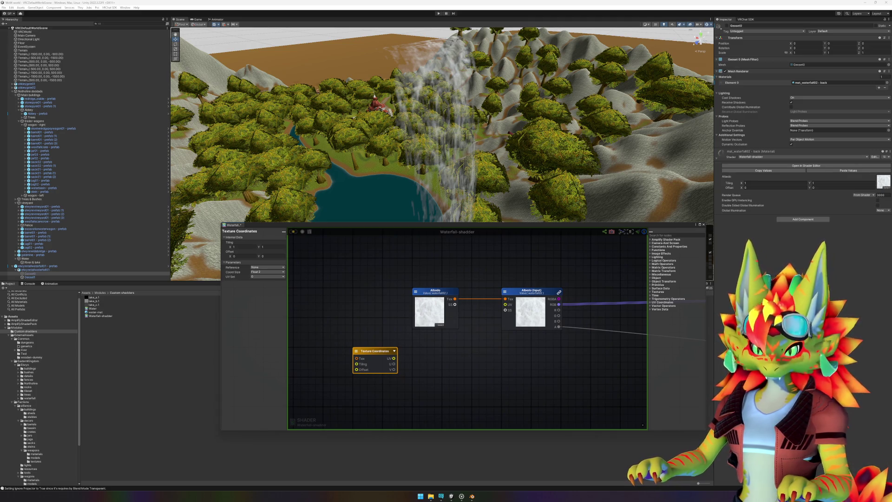
{"action": "left_click", "coordinate": [418, 372]}
{"action": "left_click", "coordinate": [366, 355]}
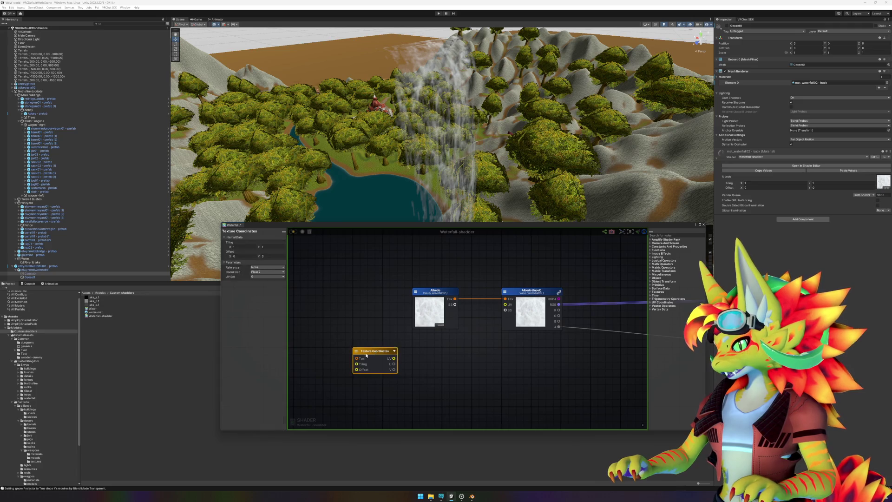
{"action": "left_click_drag", "start_coordinate": [367, 356], "coordinate": [336, 355]}
{"action": "left_click", "coordinate": [435, 360]}
- Add a Time node to the shader graph
{"action": "right_click", "coordinate": [432, 361]}
{"action": "type", "text": "texture"}
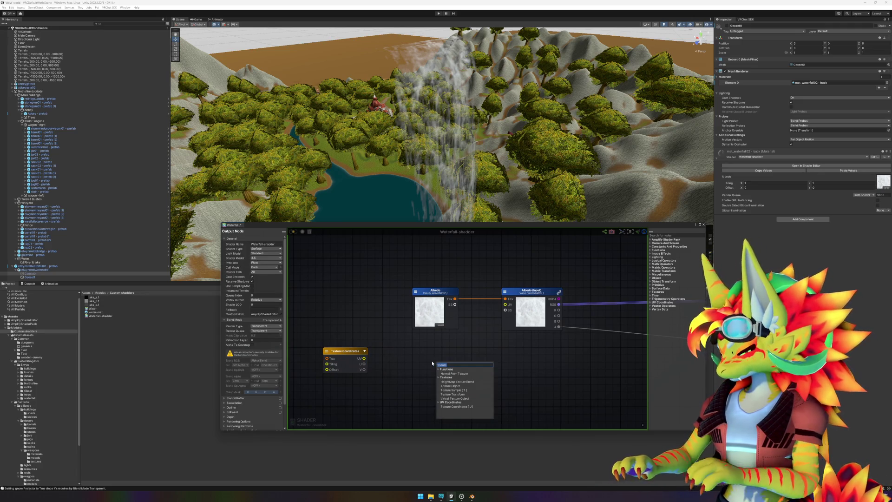
{"action": "type", "text": "time"}
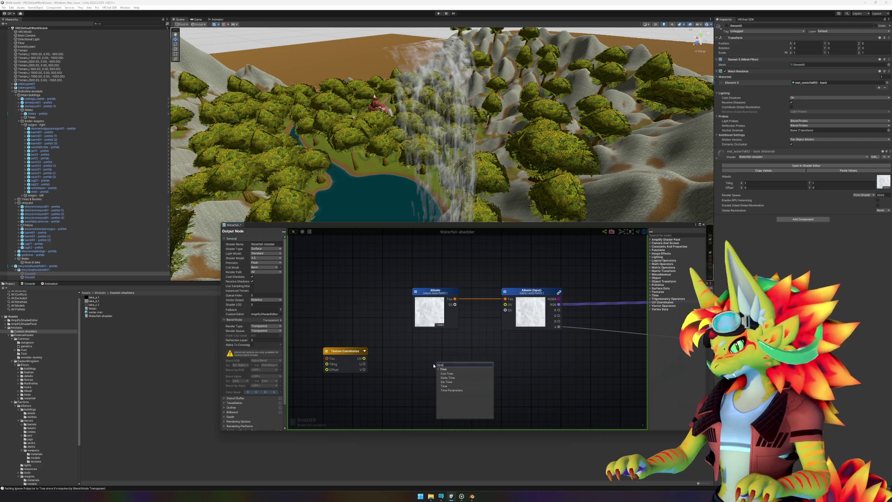
{"action": "left_click", "coordinate": [447, 386]}
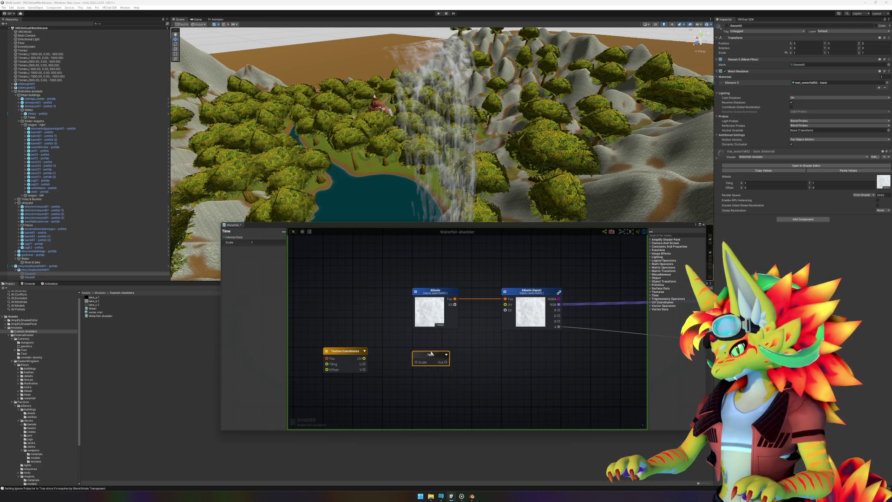
{"action": "left_click_drag", "start_coordinate": [424, 371], "coordinate": [479, 321]}
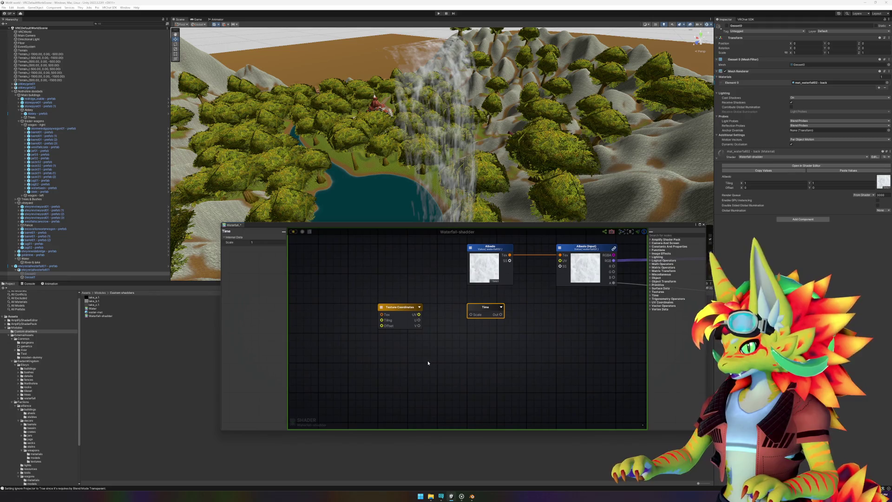
- Place the Time node just below the Texture Coordinates node
{"action": "left_click", "coordinate": [428, 350]}
{"action": "mouse_move", "coordinate": [407, 313]}
{"action": "left_mouse_down"}
{"action": "mouse_move", "coordinate": [419, 343]}
{"action": "mouse_move", "coordinate": [407, 314]}
{"action": "left_mouse_up"}
{"action": "mouse_move", "coordinate": [480, 314]}
{"action": "left_mouse_down"}
{"action": "mouse_move", "coordinate": [389, 346]}
{"action": "mouse_move", "coordinate": [401, 340]}
{"action": "left_mouse_up"}
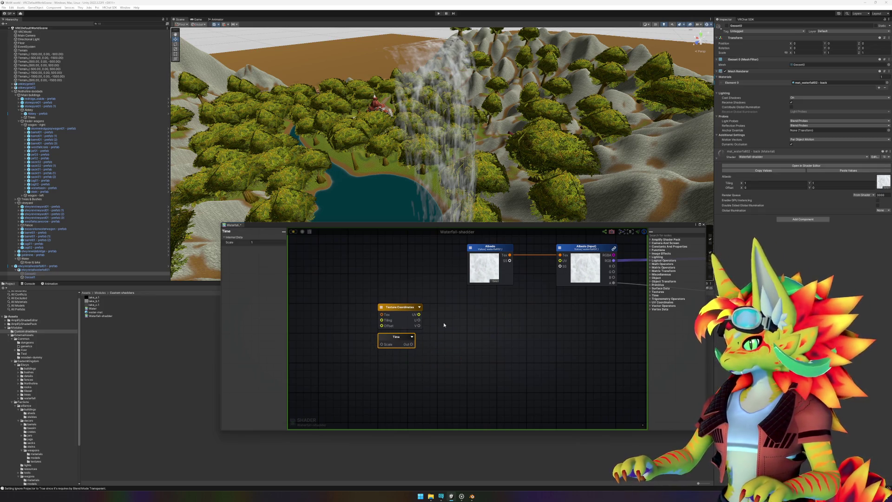
{"action": "left_click", "coordinate": [378, 369]}
- Add a Float property node and rename it Speed
{"action": "right_click", "coordinate": [378, 368]}
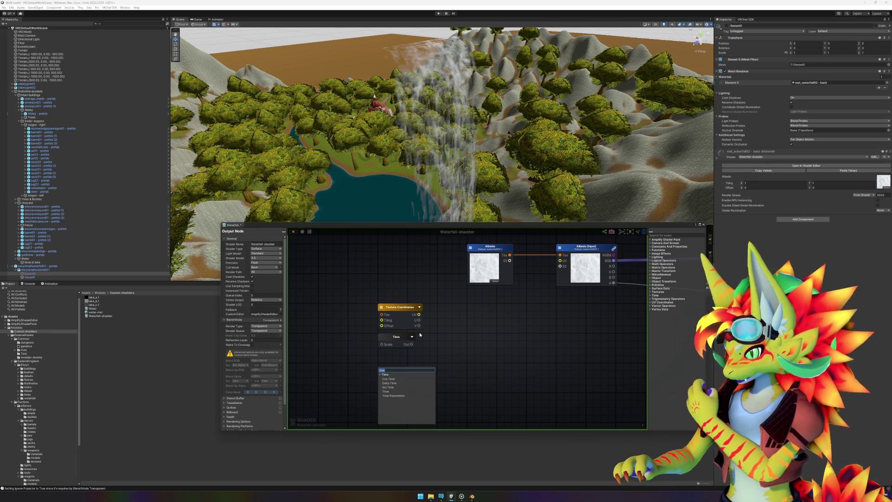
{"action": "type", "text": "float"}
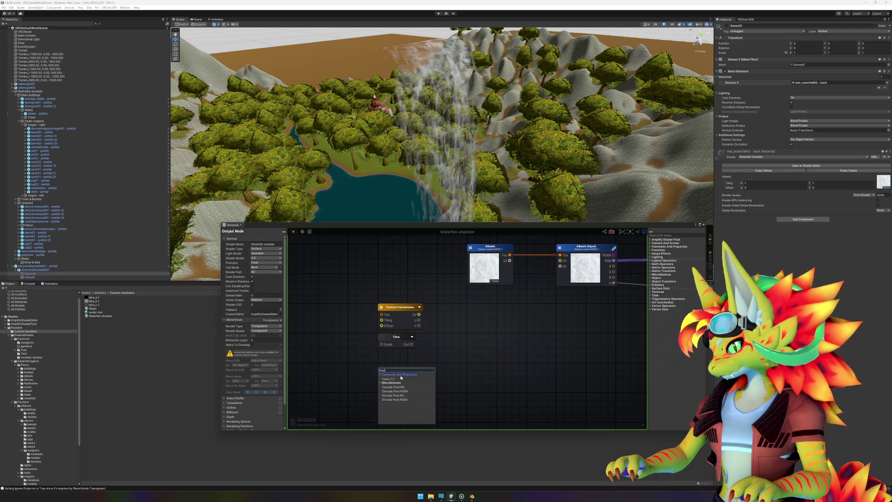
{"action": "left_click", "coordinate": [401, 377]}
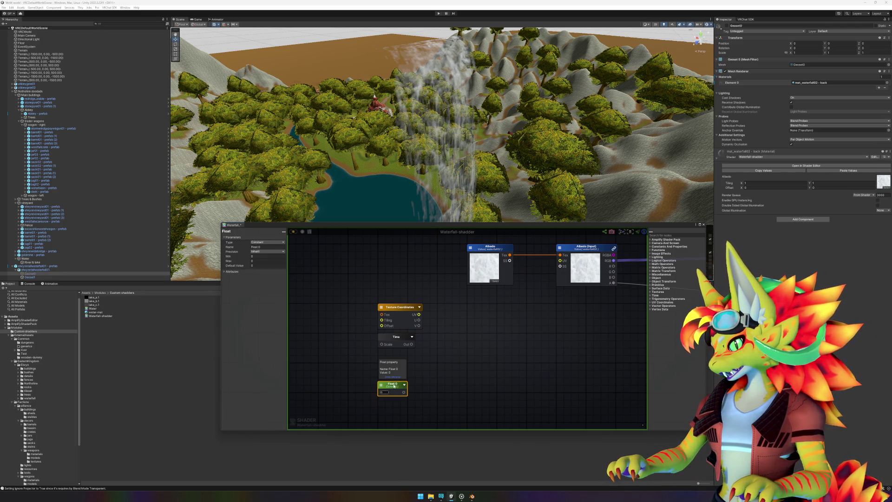
{"action": "left_click", "coordinate": [255, 247]}
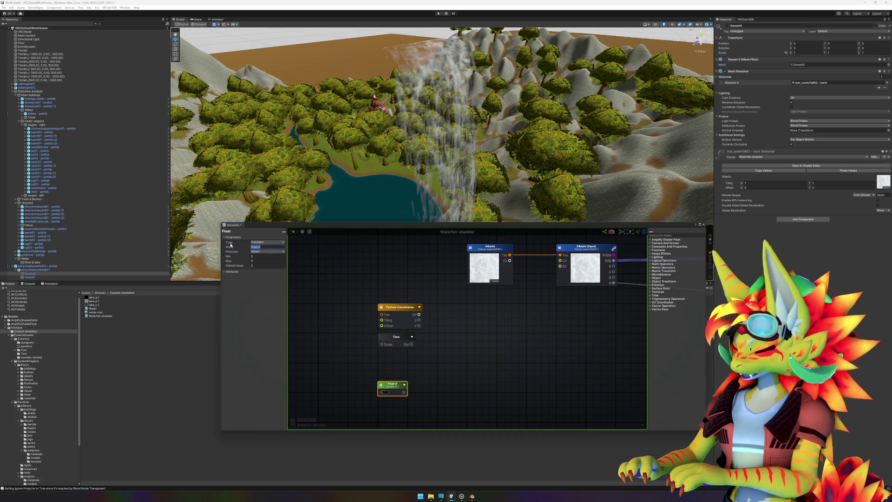
{"action": "type", "text": "Water"}
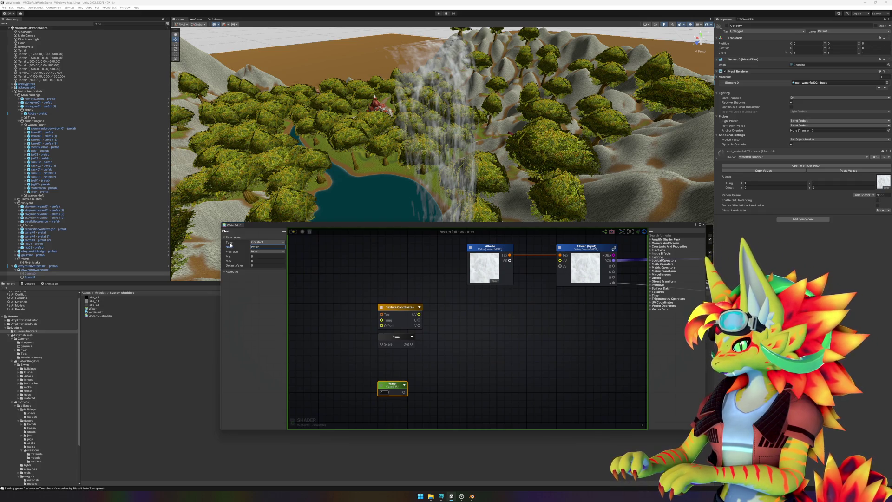
{"action": "type", "text": "Speed"}
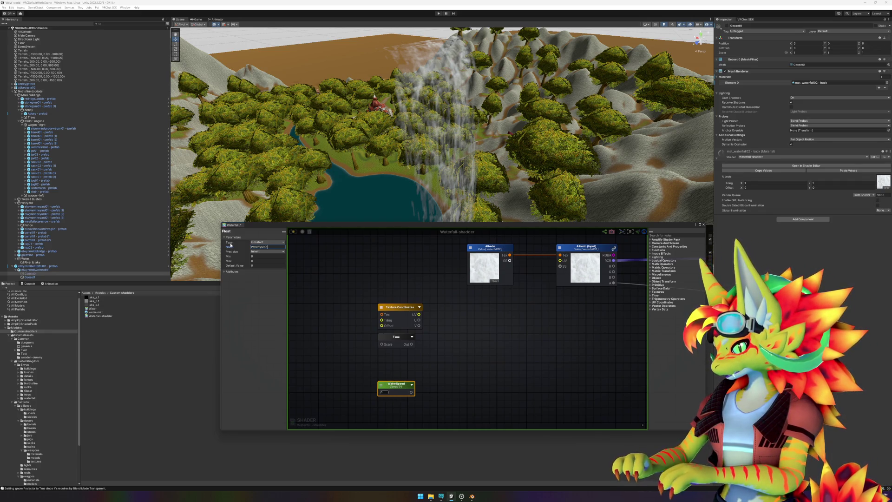
{"action": "key", "text": "Return"}
{"action": "type", "text": "Spe"}
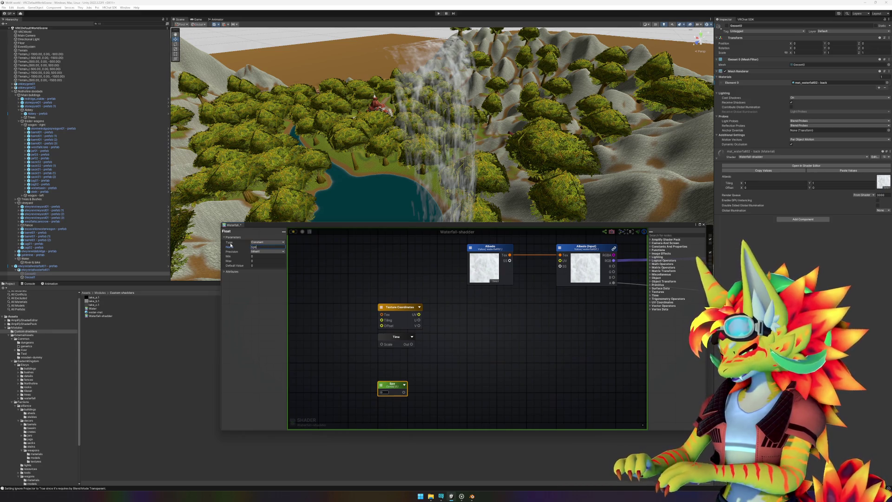
{"action": "left_click", "coordinate": [424, 378]}
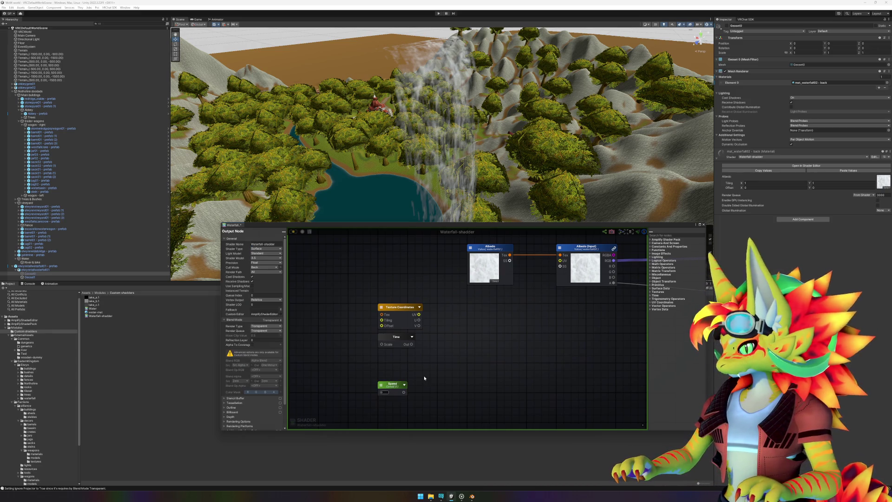
- Move Speed beside the Time node and set its value to 0.1
{"action": "left_click", "coordinate": [396, 344]}
{"action": "mouse_move", "coordinate": [393, 383]}
{"action": "left_mouse_down"}
{"action": "mouse_move", "coordinate": [331, 349]}
{"action": "mouse_move", "coordinate": [331, 338]}
{"action": "mouse_move", "coordinate": [381, 344]}
{"action": "left_mouse_up"}
{"action": "left_click", "coordinate": [327, 345]}
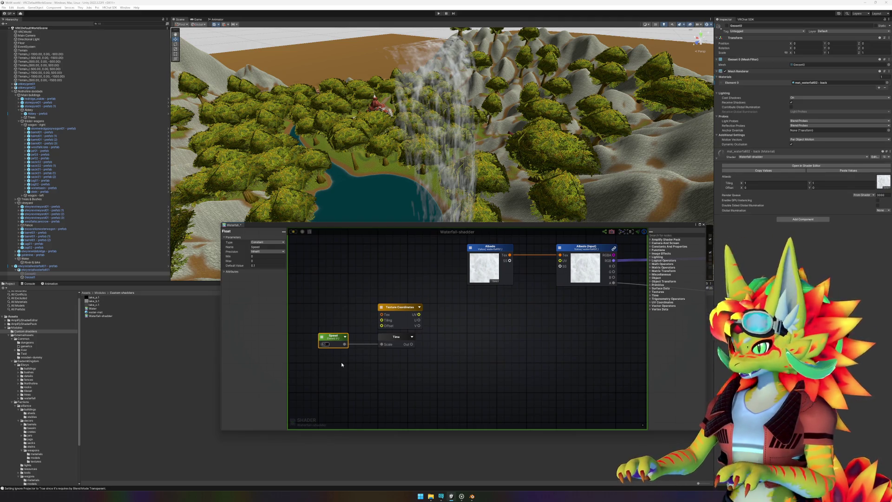
{"action": "type", "text": "0.1"}
{"action": "mouse_move", "coordinate": [460, 345]}
{"action": "left_mouse_down"}
{"action": "mouse_move", "coordinate": [404, 342]}
{"action": "mouse_move", "coordinate": [415, 322]}
{"action": "left_mouse_up"}
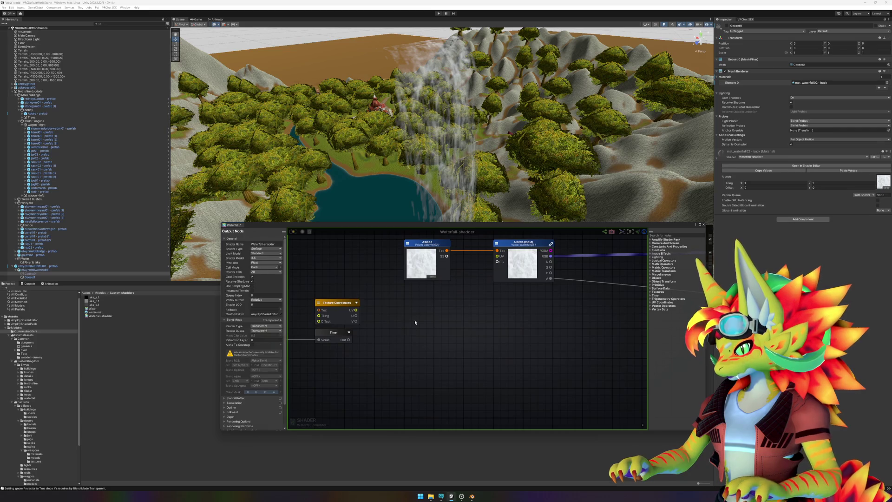
- Add an Append node with its output type set to Vector2
{"action": "right_click", "coordinate": [415, 317]}
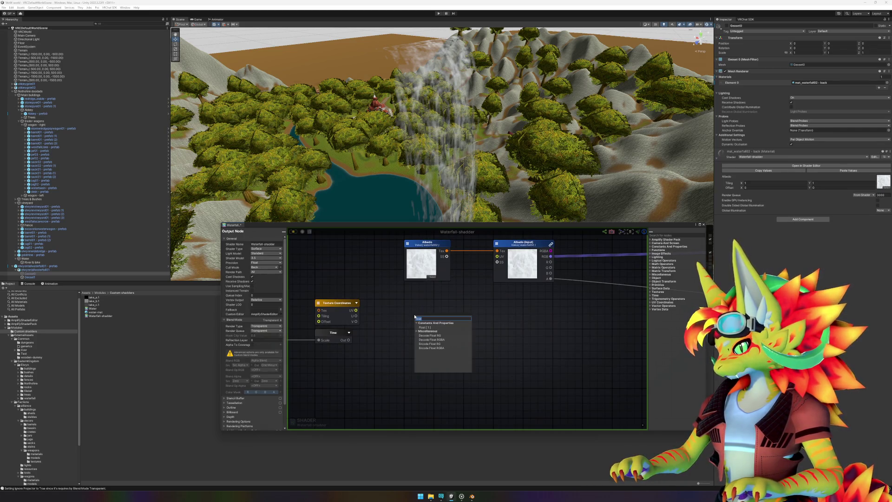
{"action": "left_click", "coordinate": [396, 319]}
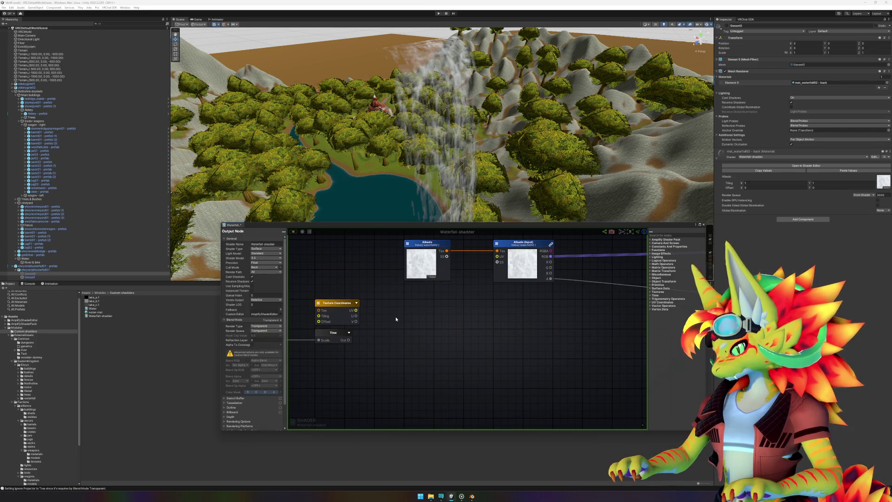
{"action": "right_click", "coordinate": [529, 321]}
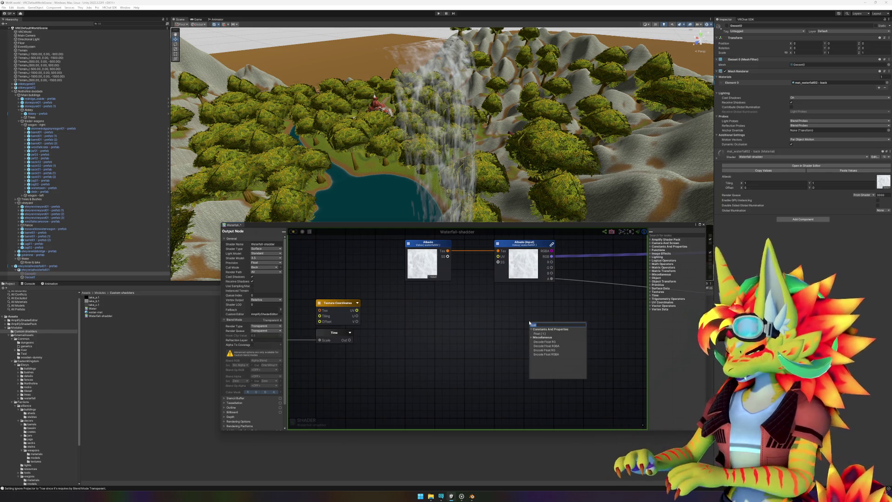
{"action": "type", "text": "an"}
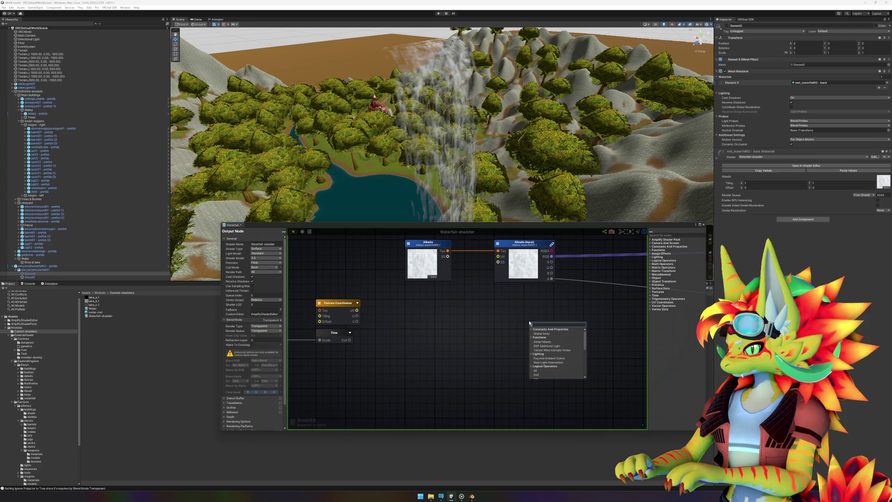
{"action": "key", "text": "BackSpace"}
{"action": "type", "text": "pp"}
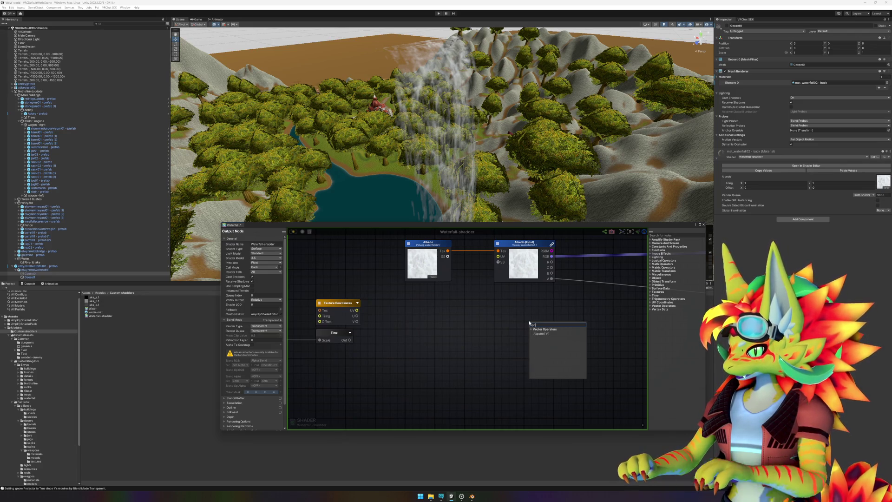
{"action": "left_click", "coordinate": [545, 334]}
{"action": "left_click", "coordinate": [546, 324]}
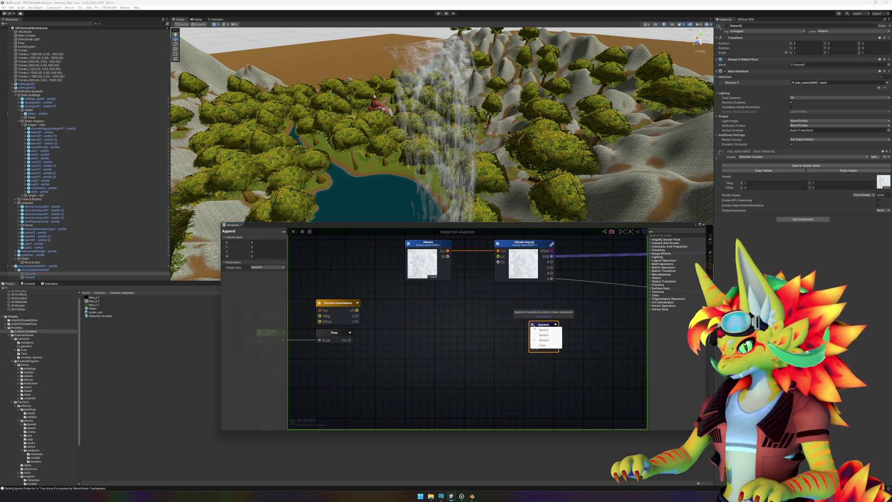
{"action": "left_click", "coordinate": [544, 330]}
- Place the Append node and wire Texture Coordinates U into its X input
{"action": "left_click_drag", "start_coordinate": [548, 326], "coordinate": [482, 304]}
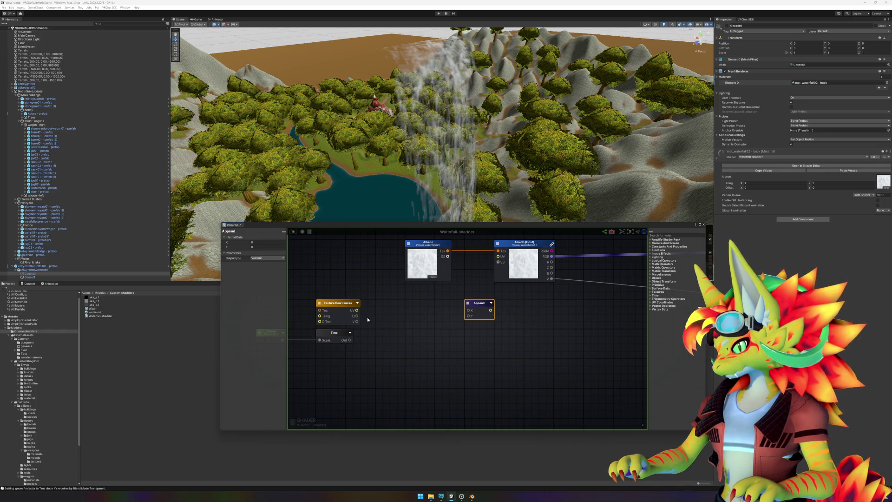
{"action": "mouse_move", "coordinate": [358, 318]}
{"action": "left_mouse_down"}
{"action": "mouse_move", "coordinate": [470, 312]}
{"action": "mouse_move", "coordinate": [430, 306]}
{"action": "mouse_move", "coordinate": [498, 257]}
{"action": "left_mouse_up"}
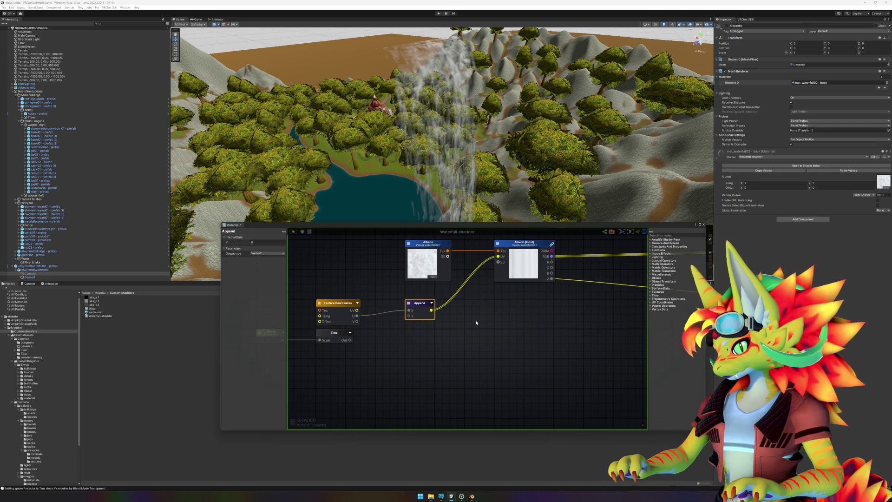
{"action": "scroll", "coordinate": [321, 342], "scroll_direction": "up", "scroll_amount": 2}
{"action": "scroll", "coordinate": [483, 324], "scroll_direction": "down", "scroll_amount": 2}
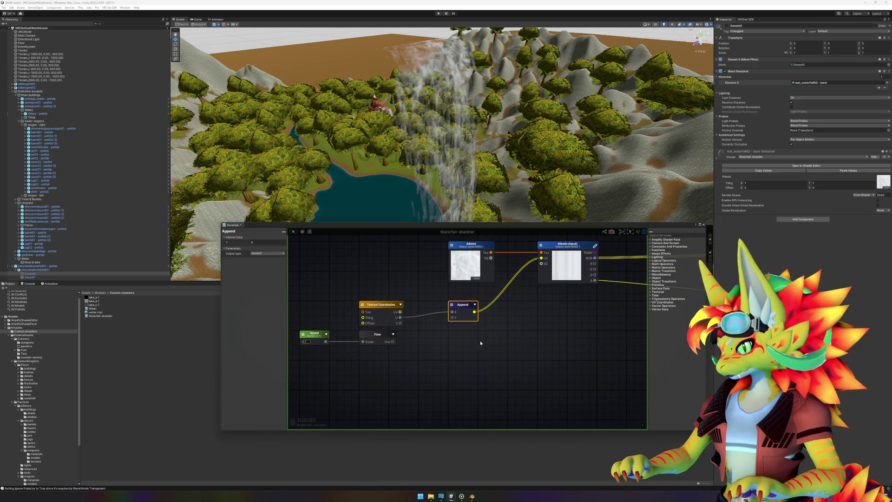
{"action": "left_click", "coordinate": [480, 343]}
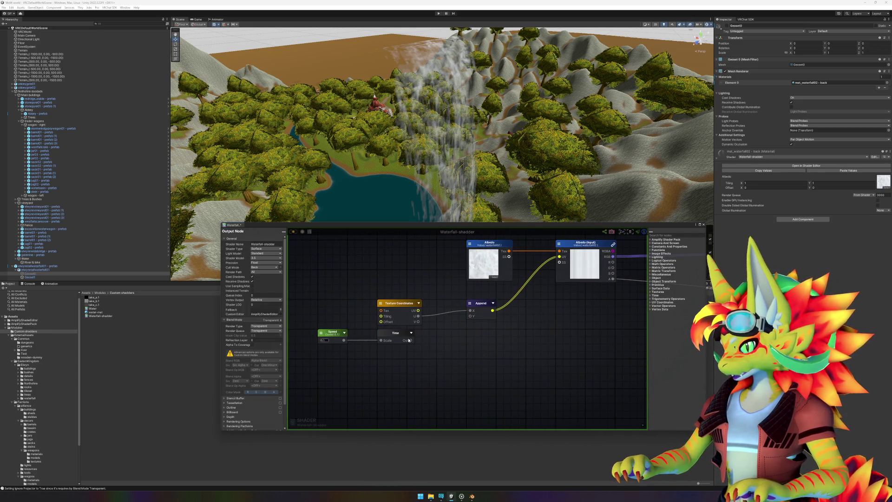
- Search the node list for 'appmul', 'mo' and 'divi', add a Divide node, undo it, and reopen the search
{"action": "right_click", "coordinate": [453, 343]}
{"action": "type", "text": "app"}
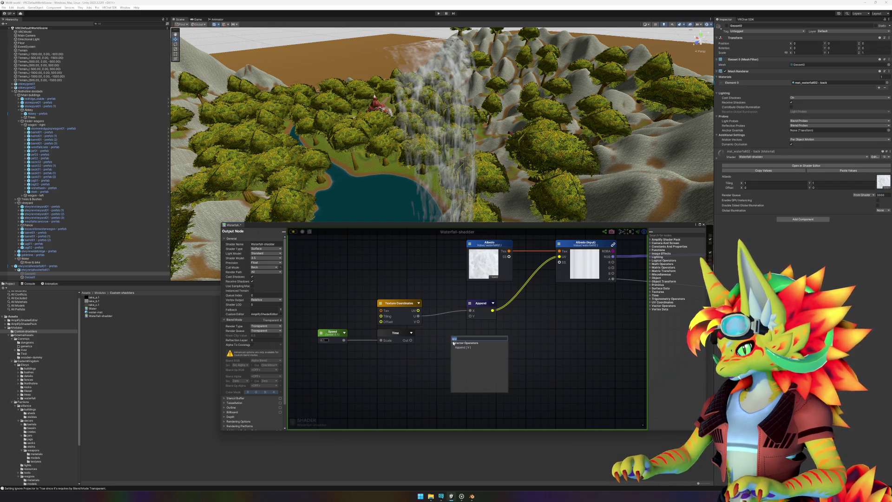
{"action": "type", "text": "mul"}
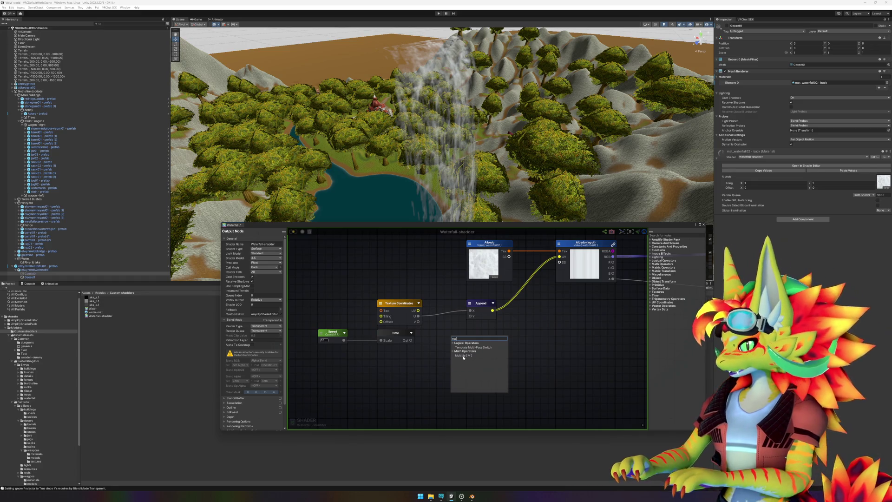
{"action": "key", "text": "BackSpace"}
{"action": "key", "text": "BackSpace"}
{"action": "key", "text": "BackSpace"}
{"action": "type", "text": "mod"}
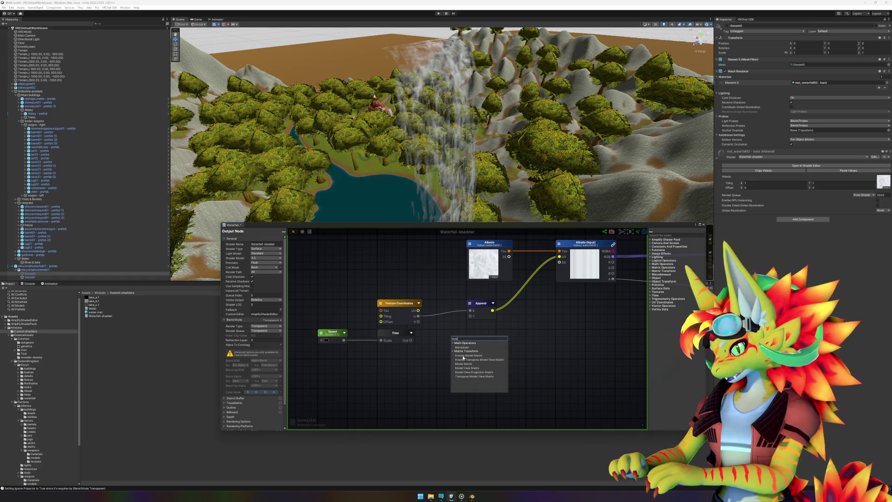
{"action": "key", "text": "BackSpace"}
{"action": "key", "text": "BackSpace"}
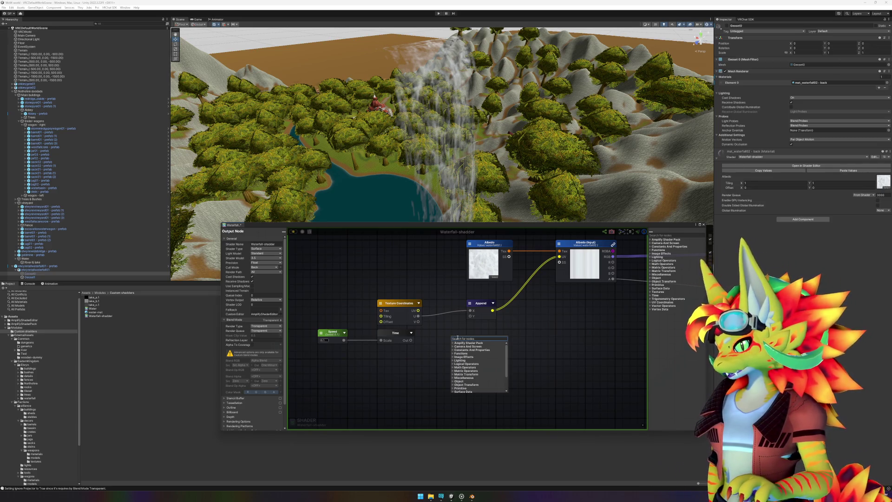
{"action": "type", "text": "divi"}
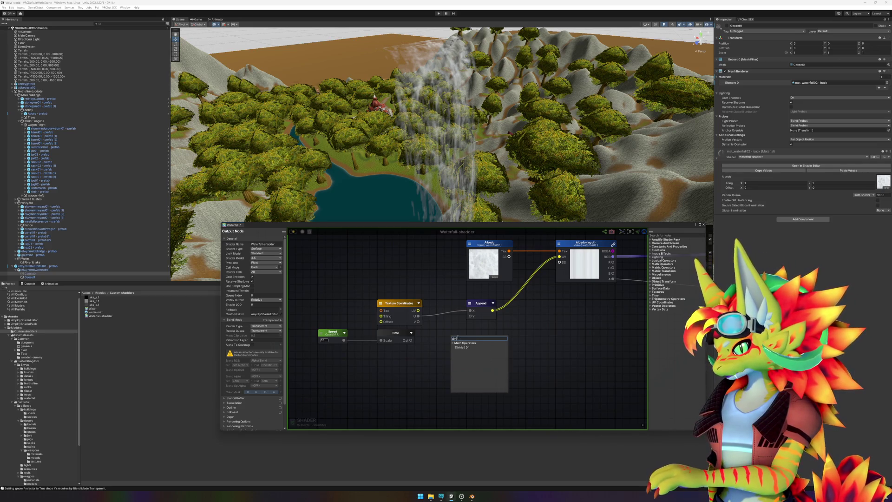
{"action": "left_click", "coordinate": [465, 348]}
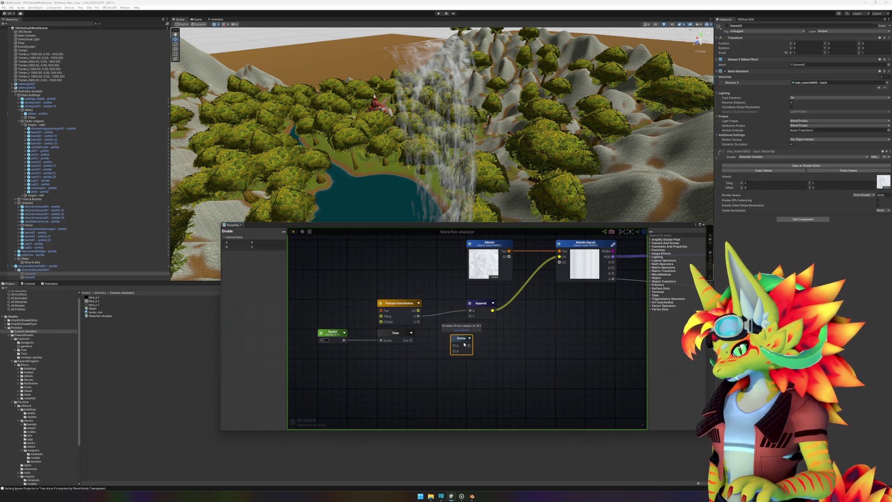
{"action": "key", "text": "ctrl+z"}
{"action": "right_click", "coordinate": [463, 342]}
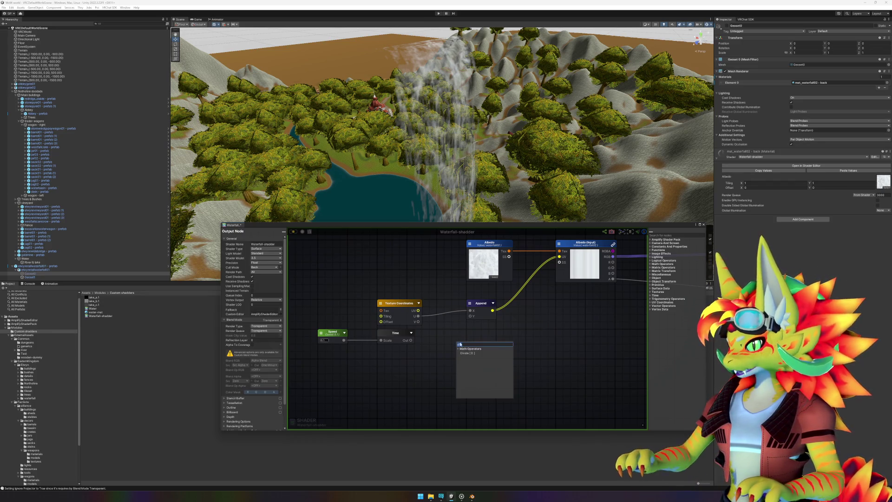
- Add a Remainder node and place it beside Time, with Speed and Time shifted left
{"action": "type", "text": "rema"}
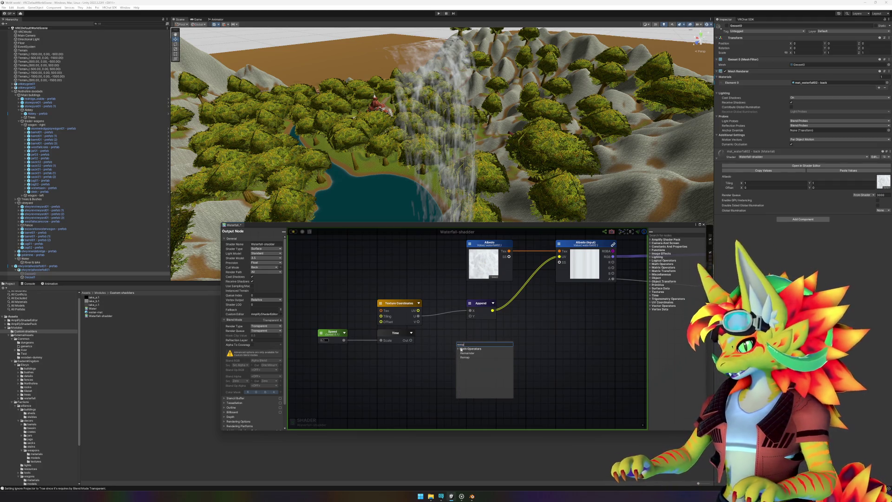
{"action": "left_click", "coordinate": [468, 353]}
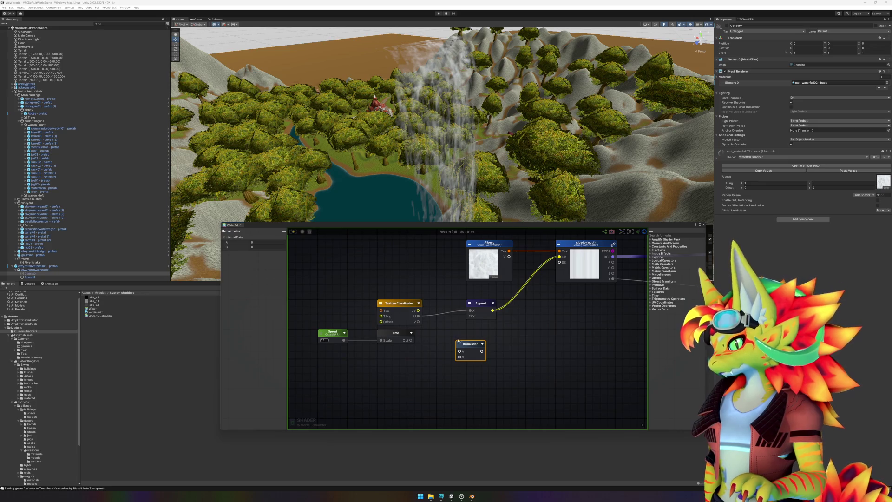
{"action": "left_click_drag", "start_coordinate": [470, 344], "coordinate": [448, 341]}
{"action": "mouse_move", "coordinate": [334, 337]}
{"action": "left_mouse_down"}
{"action": "mouse_move", "coordinate": [376, 315]}
{"action": "mouse_move", "coordinate": [470, 340]}
{"action": "left_mouse_up"}
{"action": "left_click_drag", "start_coordinate": [435, 314], "coordinate": [375, 314]}
{"action": "left_click_drag", "start_coordinate": [488, 320], "coordinate": [434, 324]}
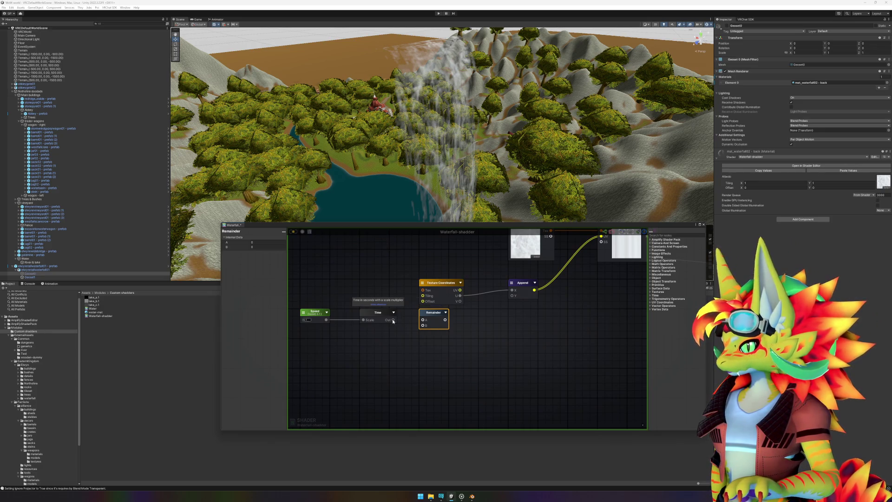
{"action": "left_click", "coordinate": [362, 336]}
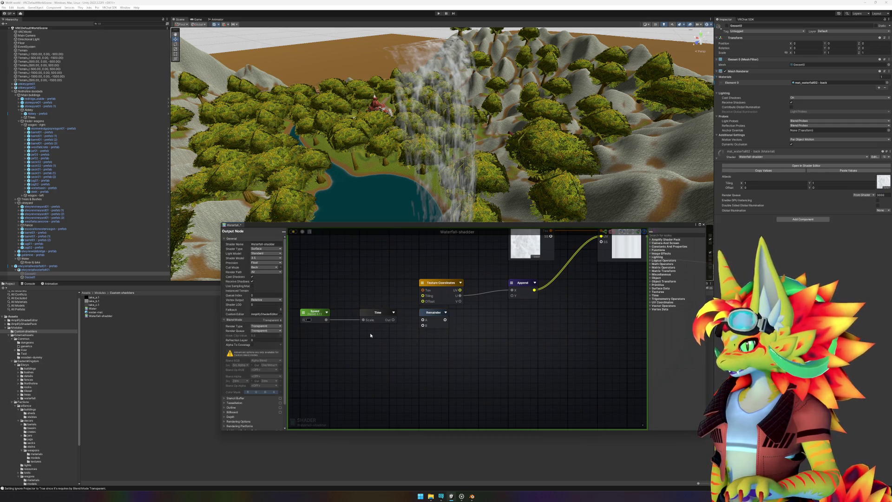
- Add a Float constant node, discarding an accidental Constant Bias Scale node
{"action": "right_click", "coordinate": [362, 336]}
{"action": "type", "text": "cons"}
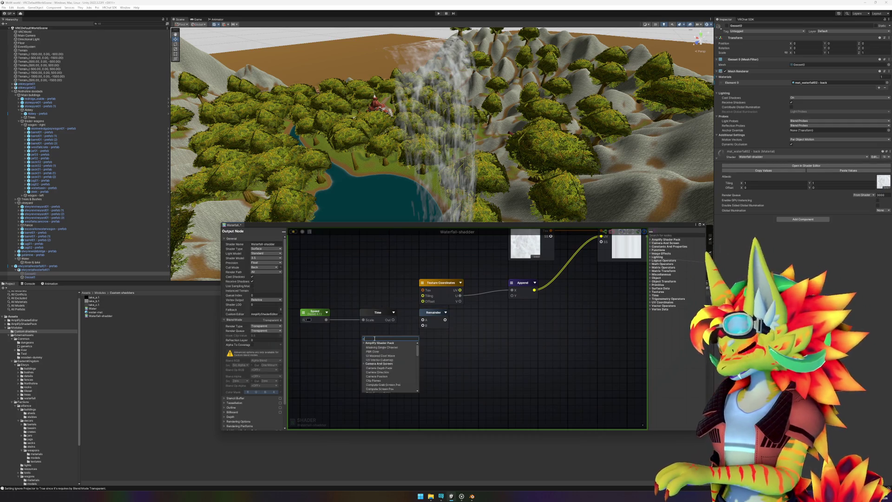
{"action": "left_click", "coordinate": [404, 348]}
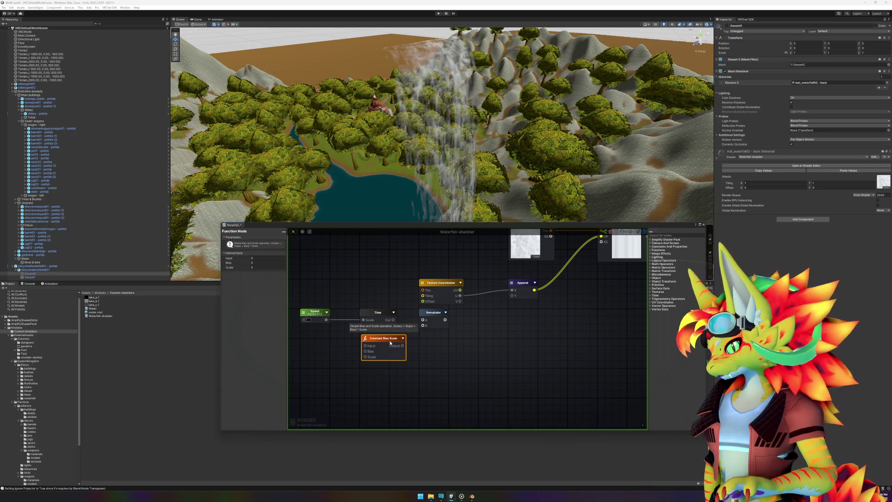
{"action": "key", "text": "Delete"}
{"action": "right_click", "coordinate": [378, 342]}
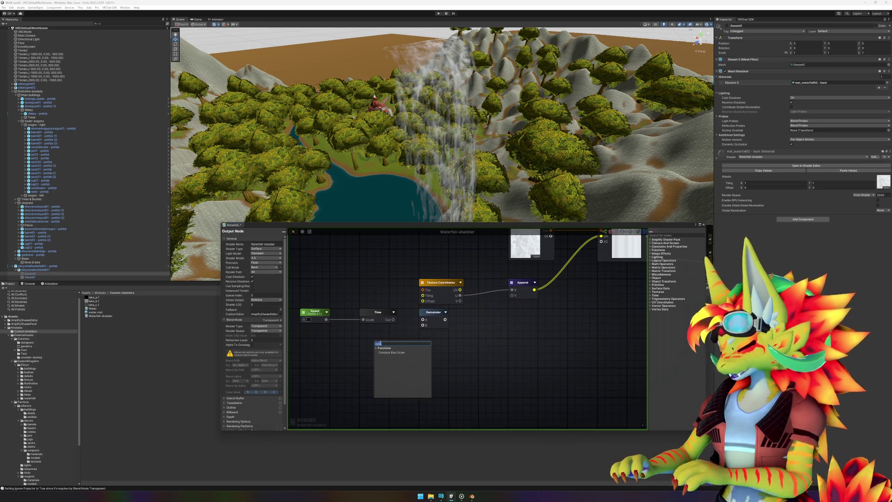
{"action": "type", "text": "int"}
{"action": "key", "text": "BackSpace"}
{"action": "key", "text": "BackSpace"}
{"action": "key", "text": "BackSpace"}
{"action": "type", "text": "floa"}
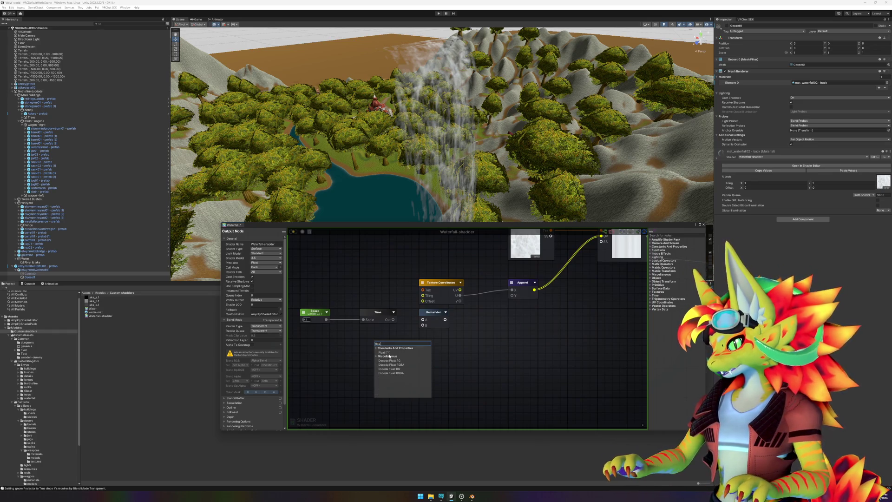
{"action": "left_click", "coordinate": [390, 352]}
{"action": "left_click_drag", "start_coordinate": [390, 344], "coordinate": [375, 343]}
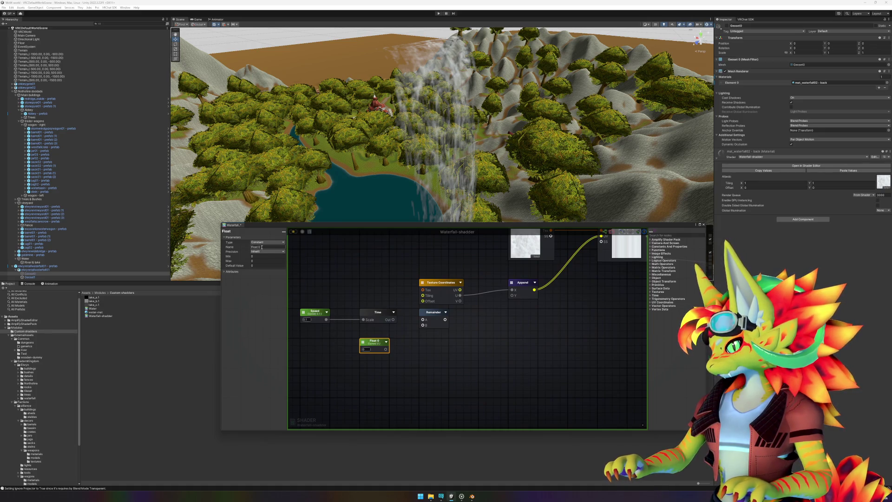
- Rename the float constant to One and connect it to Remainder's B input
{"action": "left_click_drag", "start_coordinate": [264, 250], "coordinate": [240, 249]}
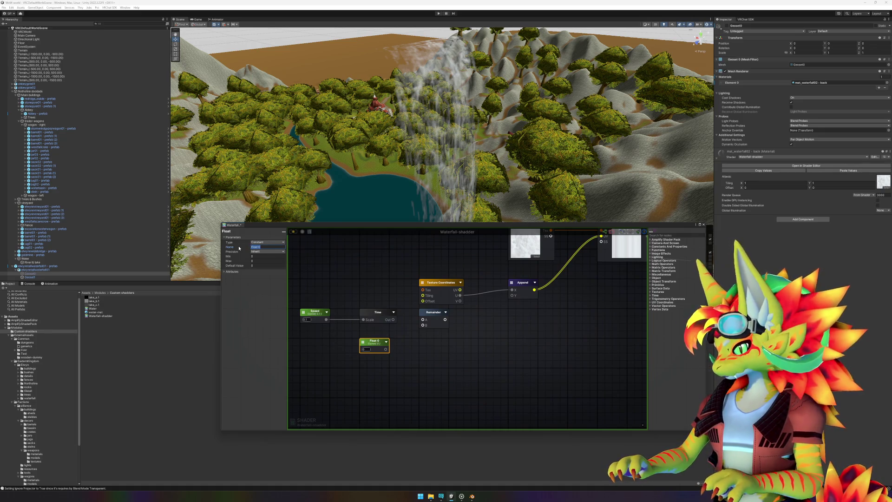
{"action": "type", "text": "one"}
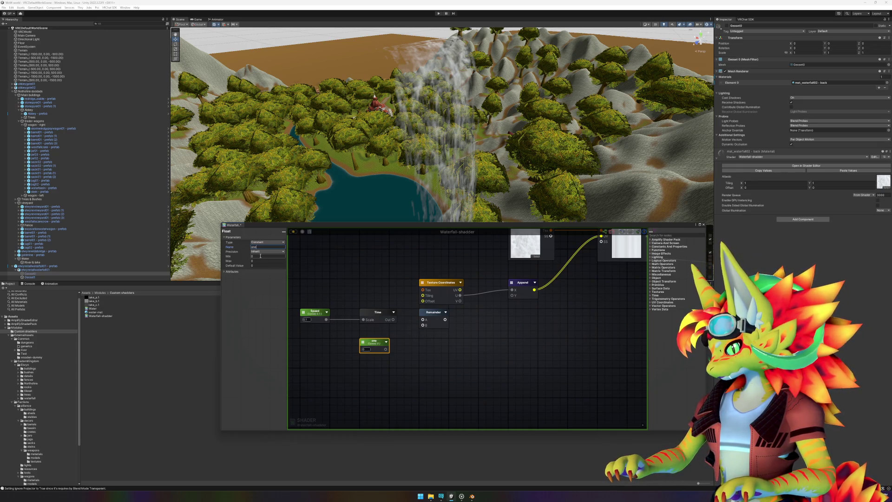
{"action": "left_click_drag", "start_coordinate": [259, 247], "coordinate": [227, 246]}
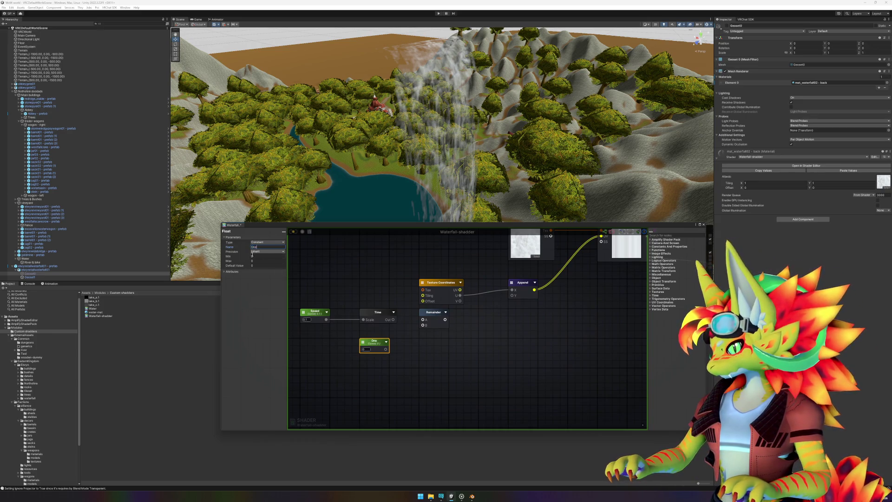
{"action": "left_click", "coordinate": [261, 265]}
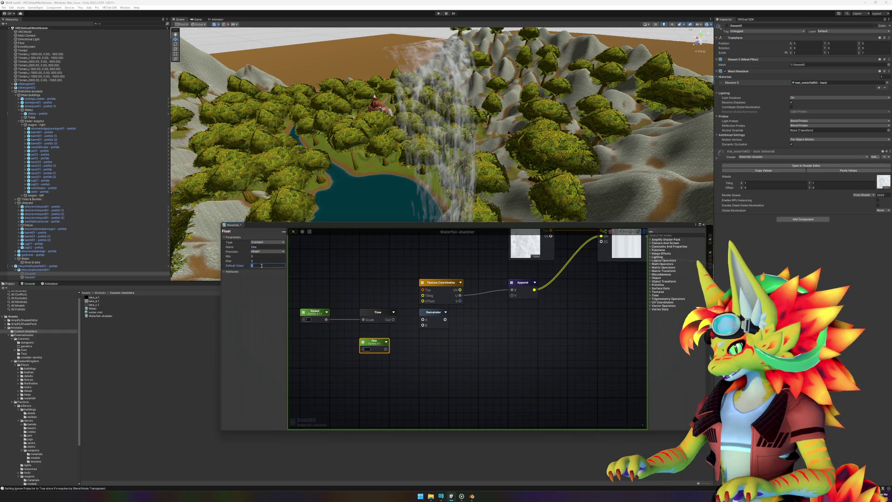
{"action": "left_click", "coordinate": [465, 383]}
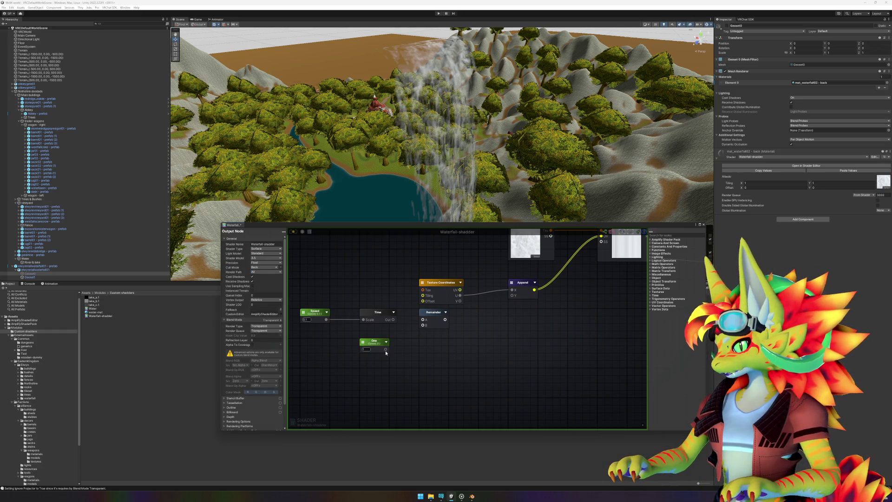
{"action": "mouse_move", "coordinate": [386, 349]}
{"action": "left_mouse_down"}
{"action": "mouse_move", "coordinate": [423, 325]}
{"action": "mouse_move", "coordinate": [395, 320]}
{"action": "mouse_move", "coordinate": [423, 320]}
{"action": "left_mouse_up"}
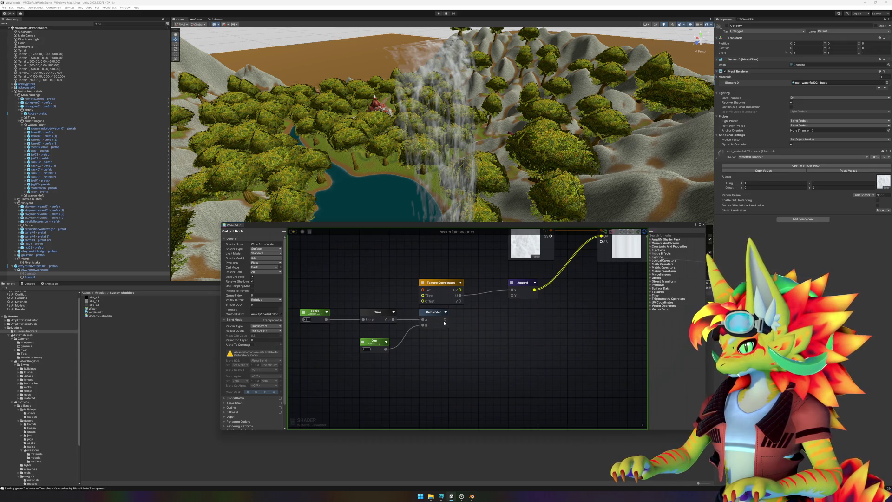
- Add an Add node beside the Remainder node
{"action": "right_click", "coordinate": [484, 321]}
{"action": "type", "text": "floa"}
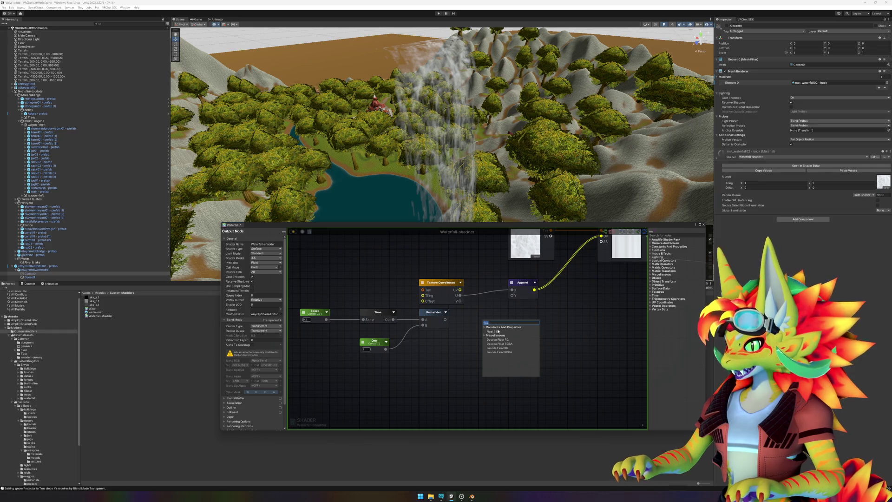
{"action": "key", "text": "BackSpace"}
{"action": "key", "text": "BackSpace"}
{"action": "key", "text": "BackSpace"}
{"action": "type", "text": "add"}
{"action": "left_click", "coordinate": [498, 339]}
{"action": "mouse_move", "coordinate": [494, 324]}
{"action": "left_mouse_down"}
{"action": "mouse_move", "coordinate": [490, 312]}
{"action": "mouse_move", "coordinate": [485, 325]}
{"action": "left_mouse_up"}
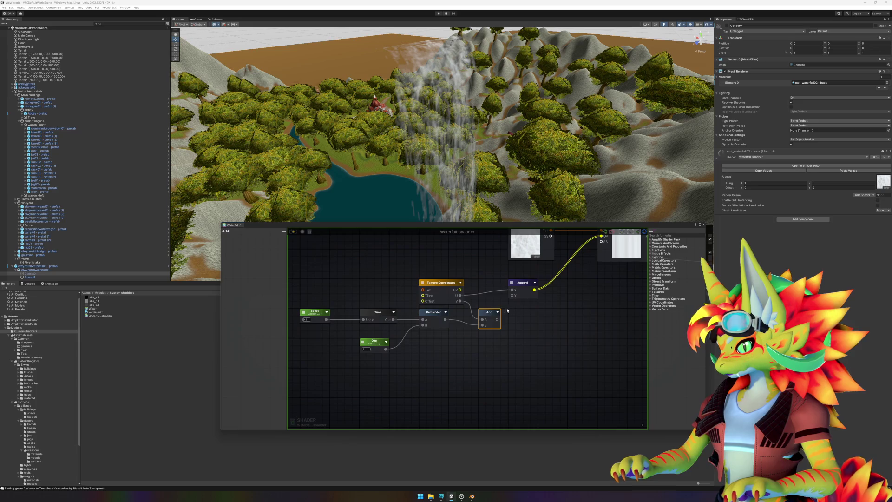
- Shift the Append node right and wire the Add output into its Y input
{"action": "mouse_move", "coordinate": [300, 308]}
{"action": "left_mouse_down"}
{"action": "mouse_move", "coordinate": [361, 321]}
{"action": "mouse_move", "coordinate": [453, 359]}
{"action": "left_mouse_up"}
{"action": "left_click_drag", "start_coordinate": [526, 286], "coordinate": [556, 286]}
{"action": "left_click_drag", "start_coordinate": [498, 320], "coordinate": [542, 295]}
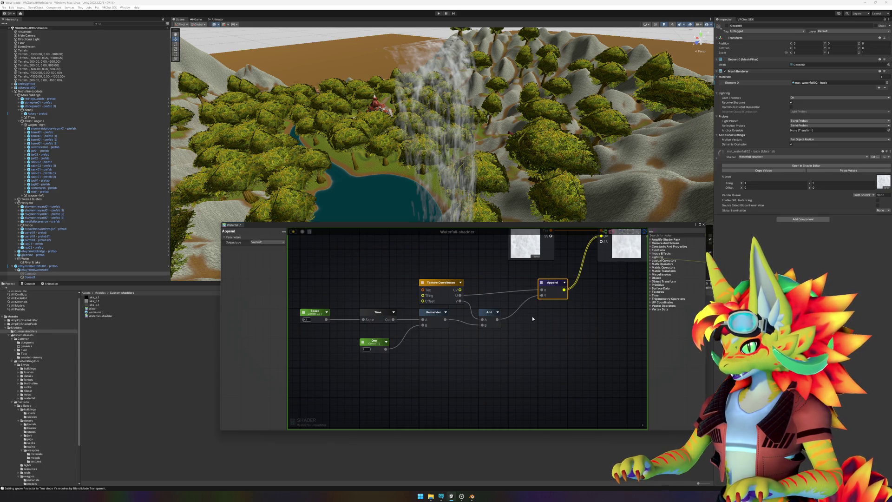
{"action": "left_click", "coordinate": [549, 340]}
{"action": "left_click_drag", "start_coordinate": [578, 319], "coordinate": [494, 354]}
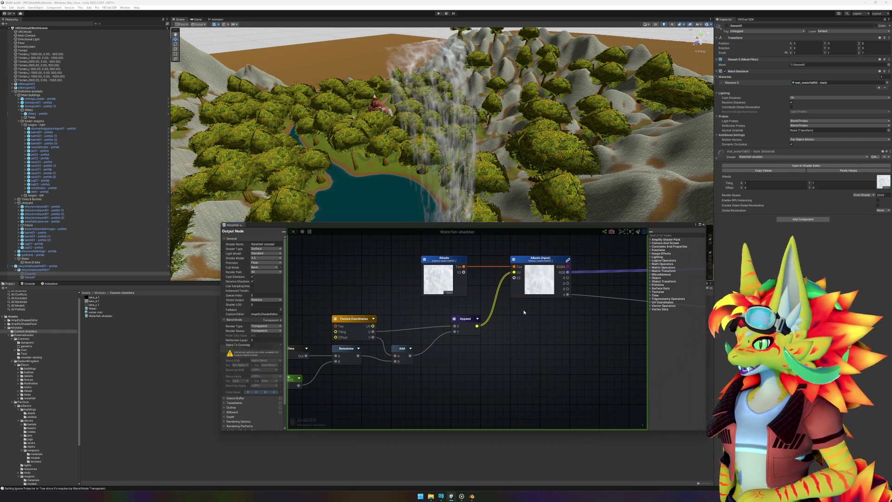
- Save the shader and set the Speed node's value to 0.3, then 0.25
{"action": "left_click_drag", "start_coordinate": [316, 371], "coordinate": [400, 373]}
{"action": "left_click", "coordinate": [304, 356]}
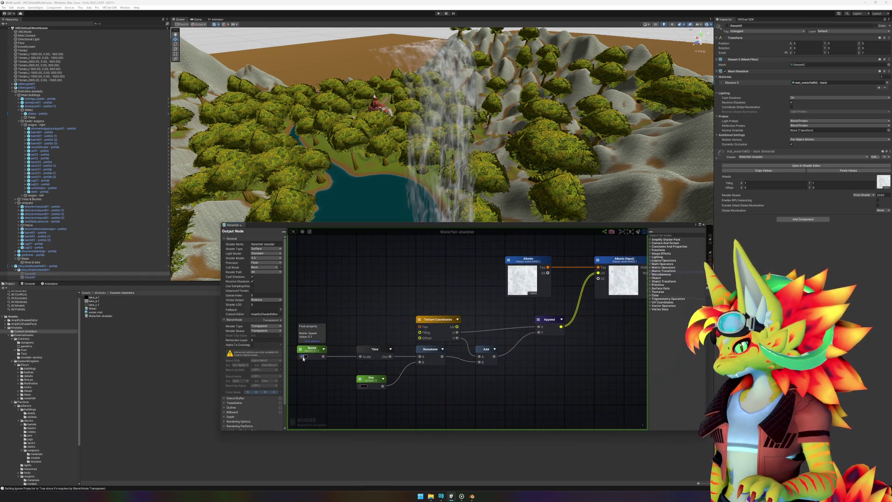
{"action": "key", "text": "ctrl+s"}
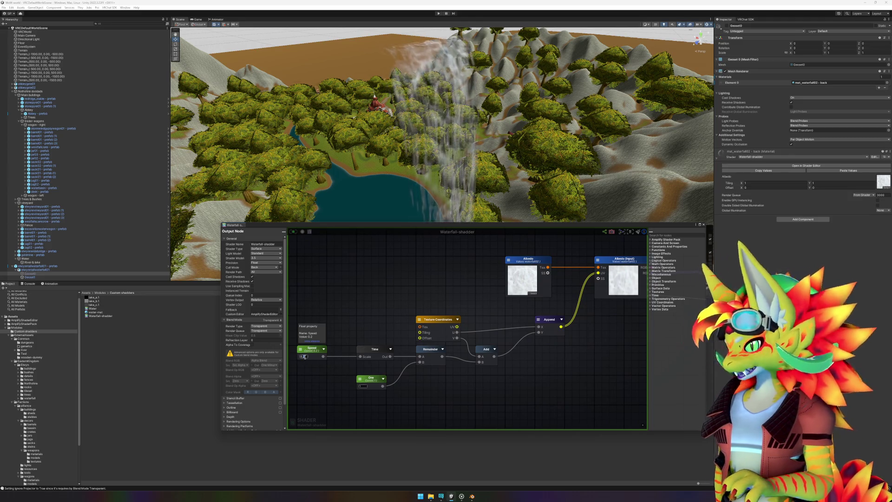
{"action": "type", "text": "0.3"}
{"action": "key", "text": "Return"}
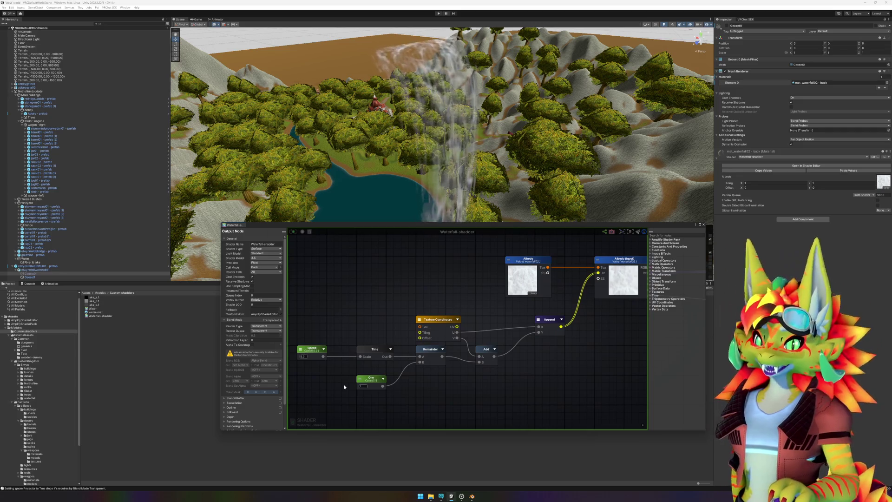
{"action": "left_click", "coordinate": [303, 356]}
{"action": "type", "text": "0.25"}
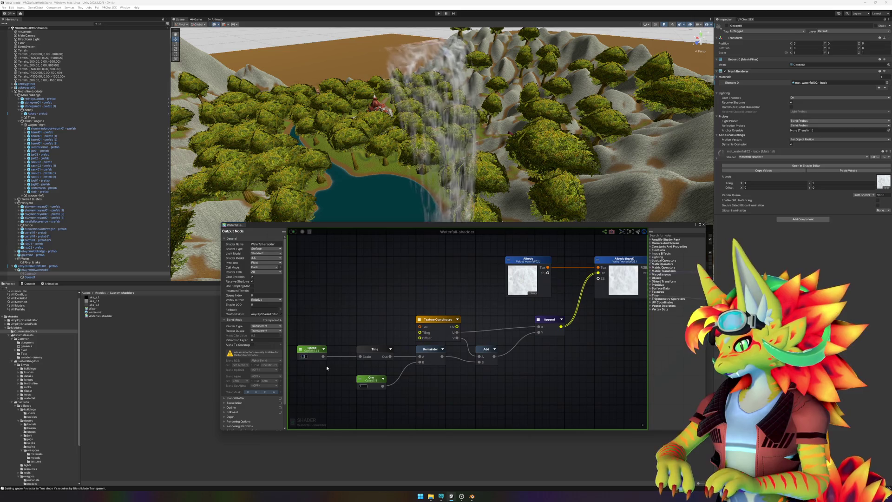
{"action": "left_click", "coordinate": [327, 366]}
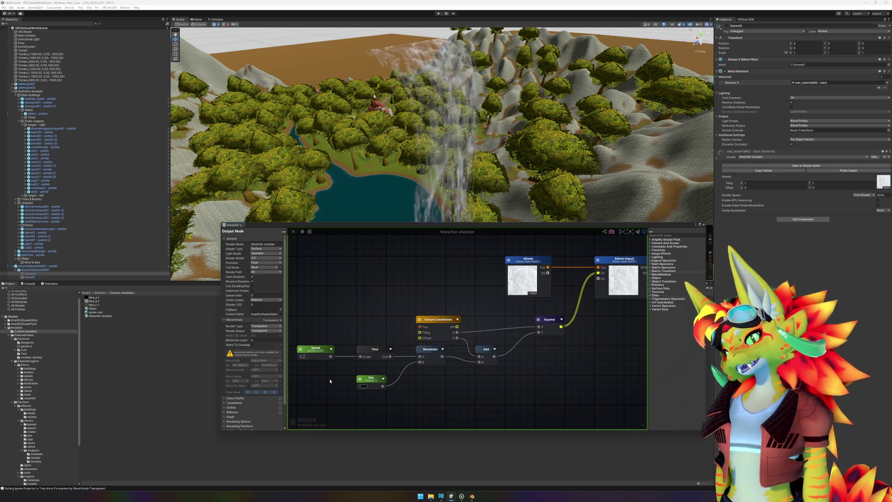
{"action": "mouse_move", "coordinate": [475, 374]}
{"action": "left_mouse_down"}
{"action": "mouse_move", "coordinate": [486, 361]}
{"action": "mouse_move", "coordinate": [510, 358]}
{"action": "mouse_move", "coordinate": [517, 325]}
{"action": "left_mouse_up"}
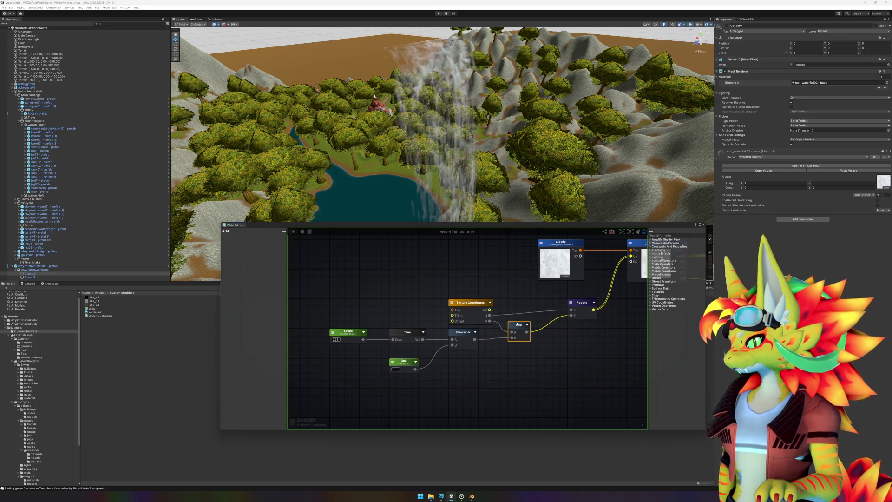
{"action": "left_click", "coordinate": [509, 362]}
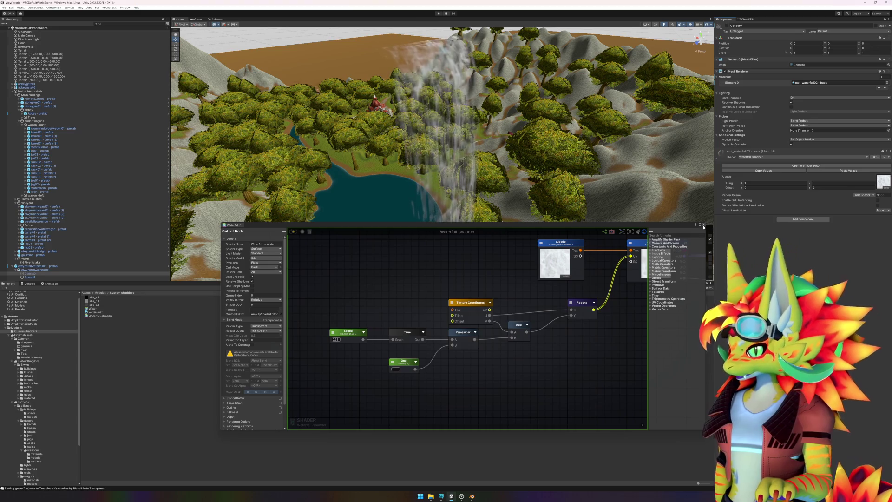
{"action": "left_click", "coordinate": [462, 496]}
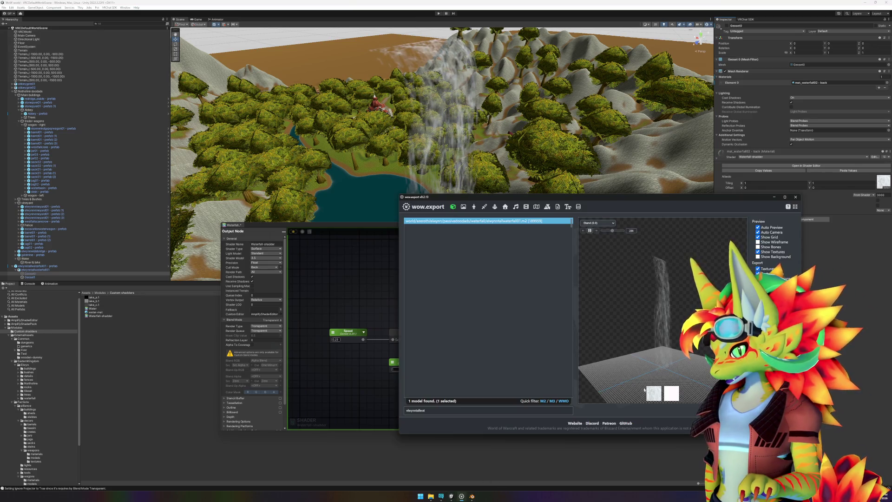
{"action": "left_click", "coordinate": [178, 438]}
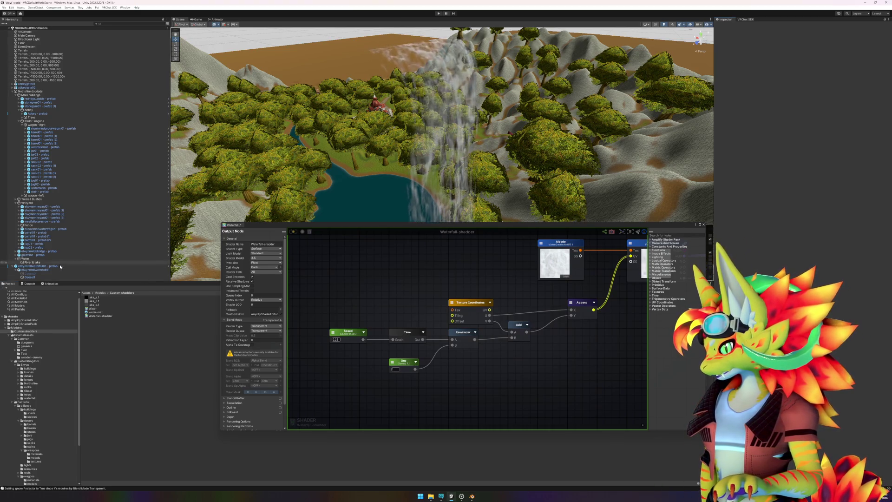
{"action": "left_click", "coordinate": [47, 277]}
- Enable Geoset0, apply mat_waterfall02 - front to it, and switch that material to Waterfall-shader
{"action": "left_click", "coordinate": [46, 273]}
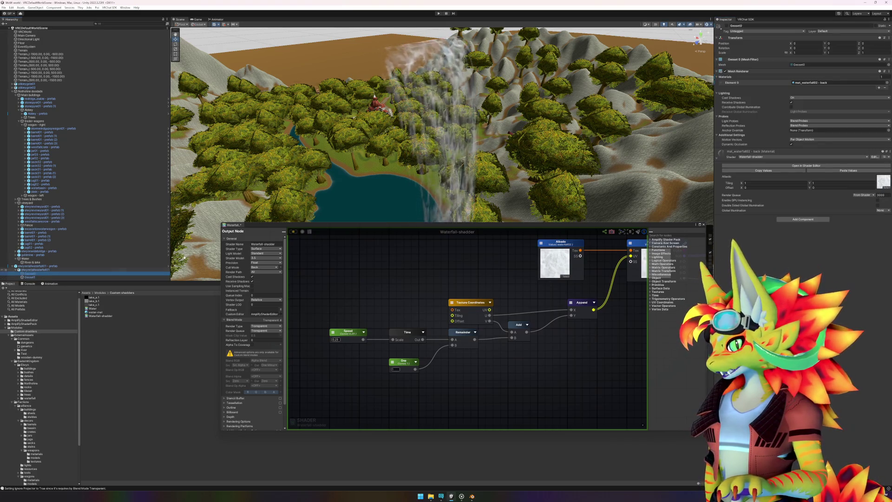
{"action": "left_click", "coordinate": [727, 26]}
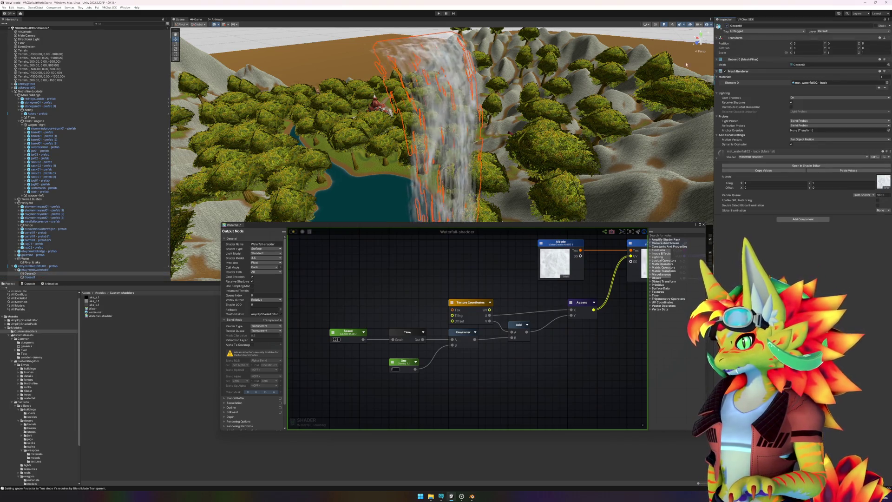
{"action": "left_click_drag", "start_coordinate": [446, 163], "coordinate": [694, 165]}
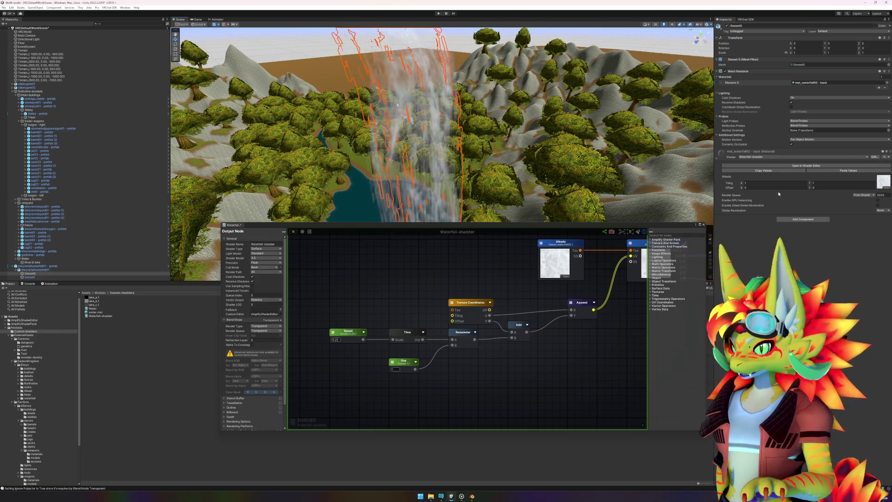
{"action": "left_click", "coordinate": [883, 184]}
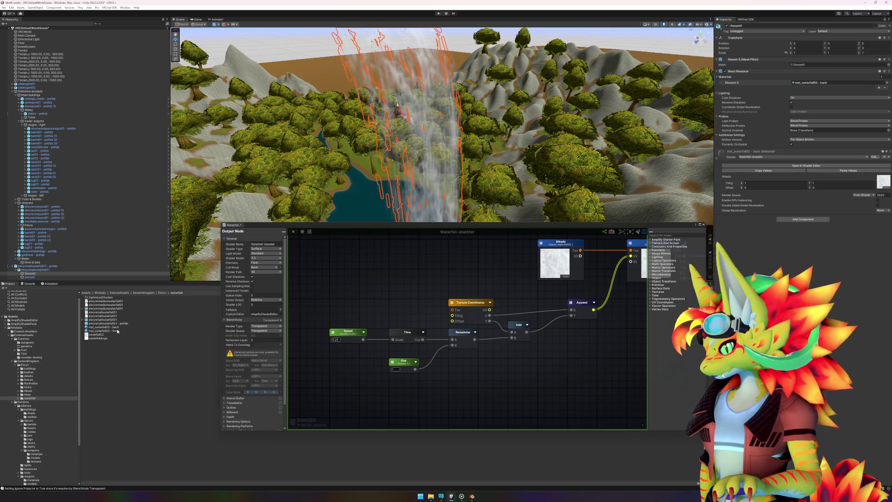
{"action": "left_click_drag", "start_coordinate": [118, 331], "coordinate": [449, 169]}
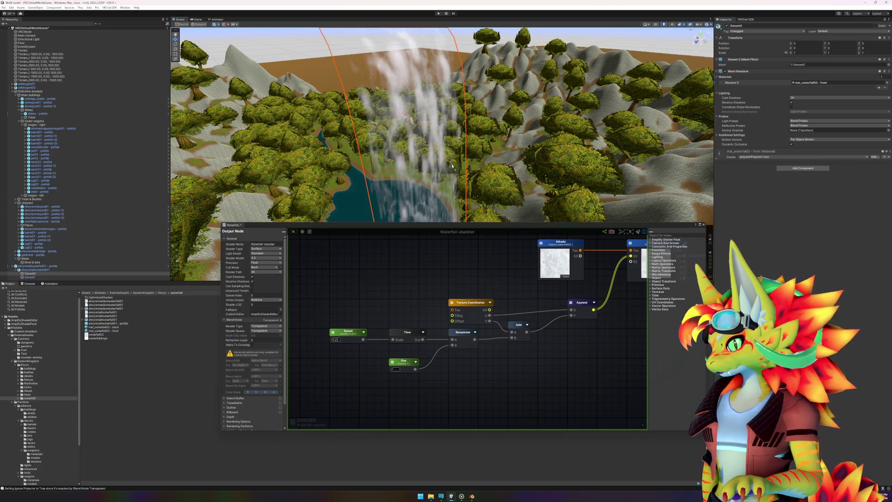
{"action": "left_click", "coordinate": [749, 157]}
{"action": "left_click", "coordinate": [766, 270]}
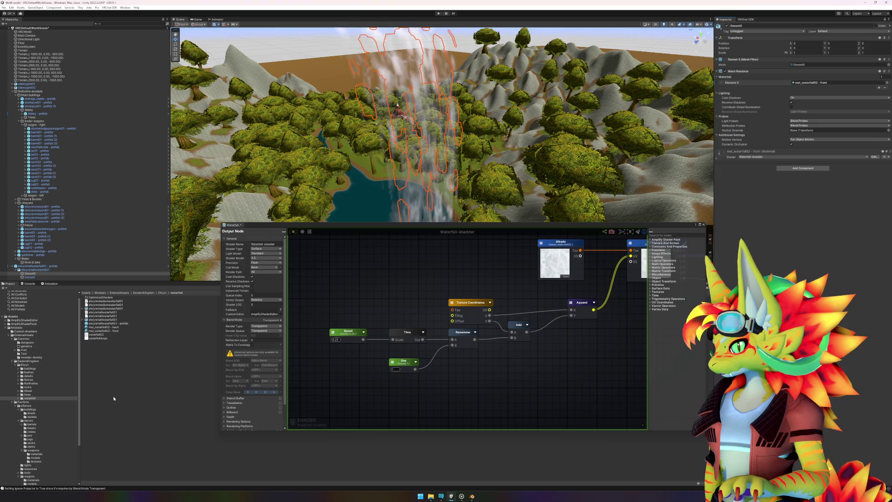
- Orbit around the waterfall to inspect it, then view the waterfalldrops texture's import settings
{"action": "left_click_drag", "start_coordinate": [439, 132], "coordinate": [501, 153]}
{"action": "left_click_drag", "start_coordinate": [504, 151], "coordinate": [510, 149]}
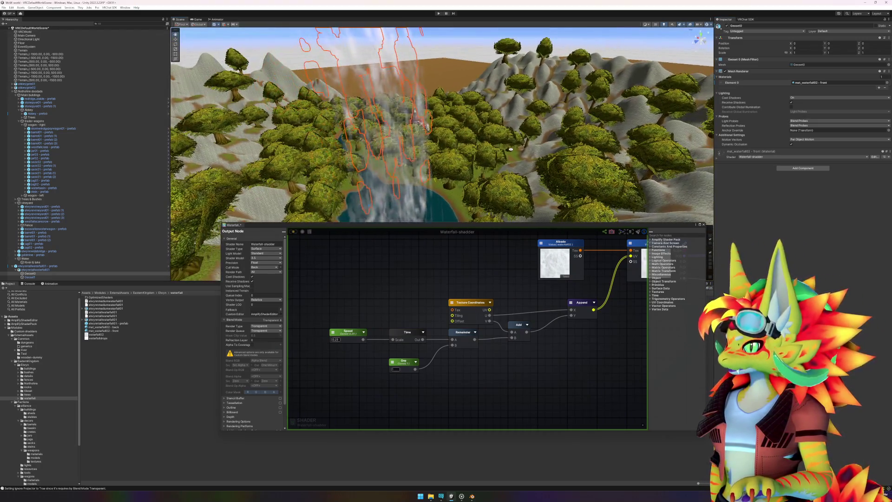
{"action": "left_click", "coordinate": [656, 199]}
{"action": "left_click", "coordinate": [467, 53]}
{"action": "left_click_drag", "start_coordinate": [485, 108], "coordinate": [506, 138]}
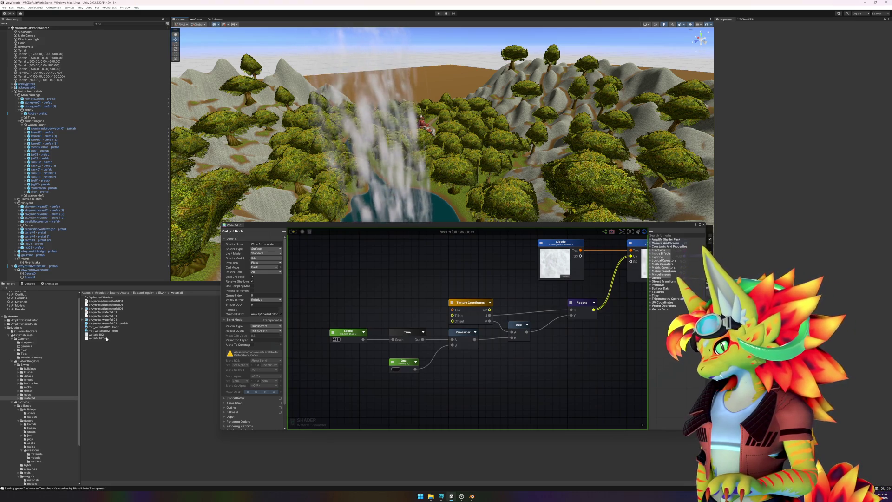
{"action": "left_click", "coordinate": [106, 337]}
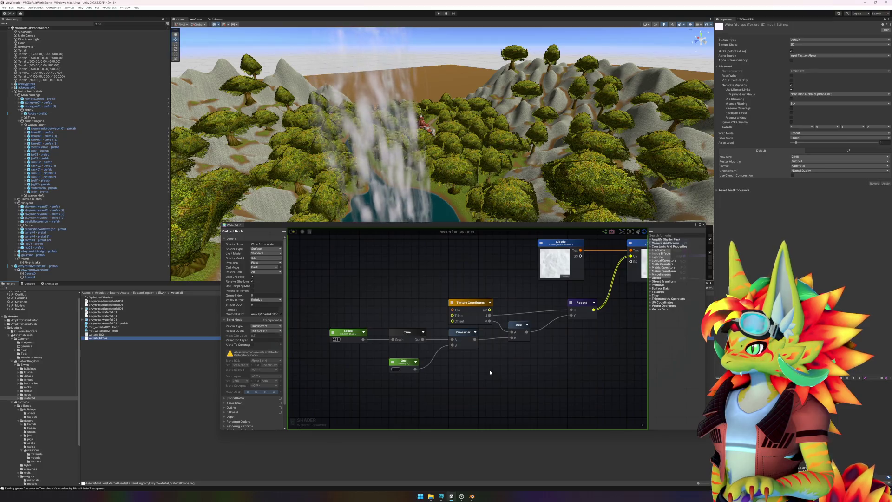
{"action": "left_click", "coordinate": [461, 496]}
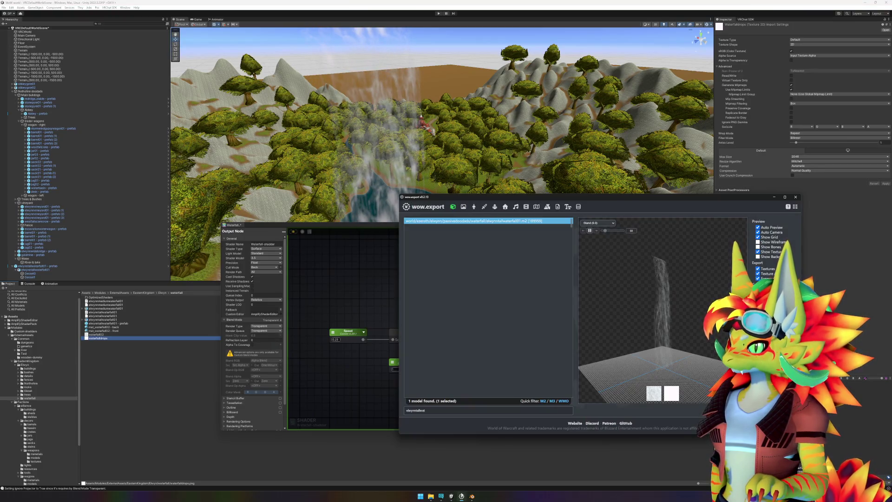
{"action": "mouse_move", "coordinate": [648, 362]}
{"action": "left_mouse_down"}
{"action": "mouse_move", "coordinate": [641, 341]}
{"action": "mouse_move", "coordinate": [674, 340]}
{"action": "mouse_move", "coordinate": [662, 348]}
{"action": "mouse_move", "coordinate": [689, 357]}
{"action": "left_mouse_up"}
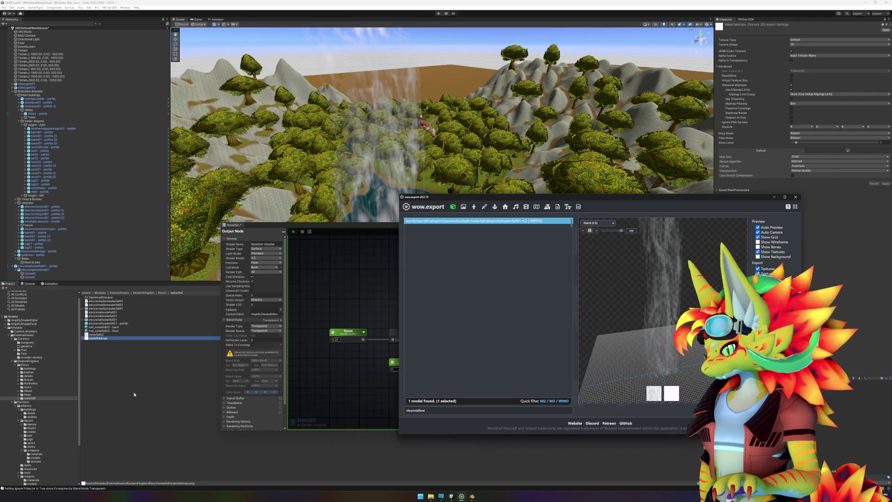
{"action": "left_click", "coordinate": [135, 394]}
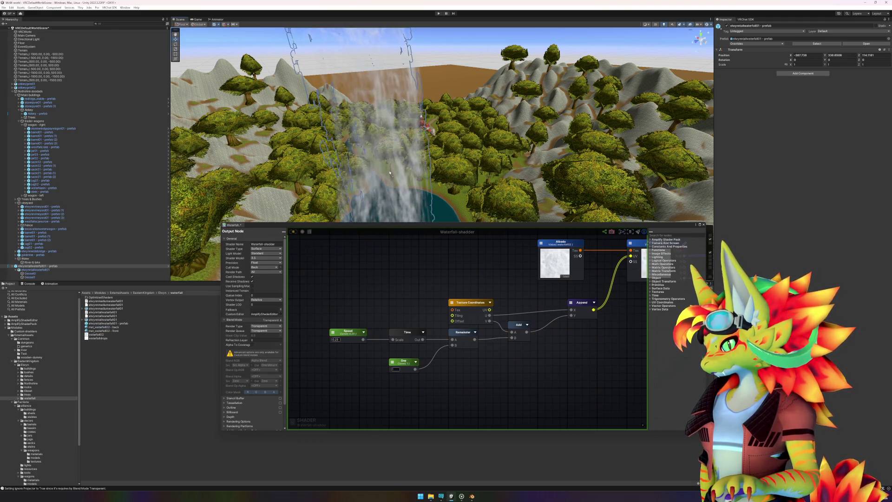
{"action": "left_click", "coordinate": [416, 444]}
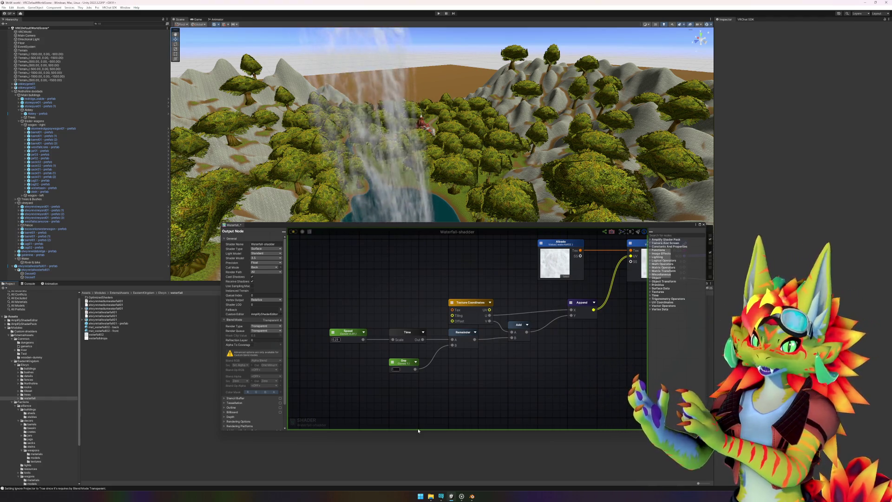
- Change the Speed node's type from Constant to Property and select mat_waterfall02 - front
{"action": "left_click", "coordinate": [356, 335]}
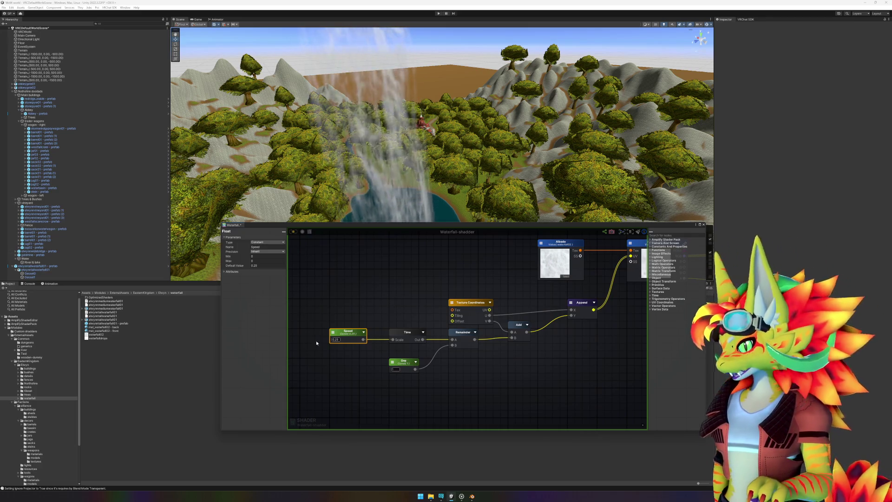
{"action": "left_click", "coordinate": [262, 242]}
{"action": "left_click", "coordinate": [267, 251]}
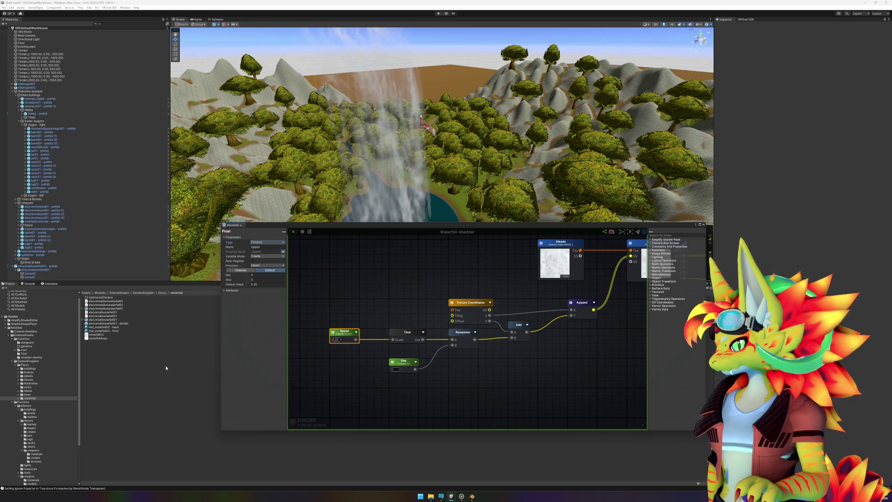
{"action": "left_click", "coordinate": [122, 330]}
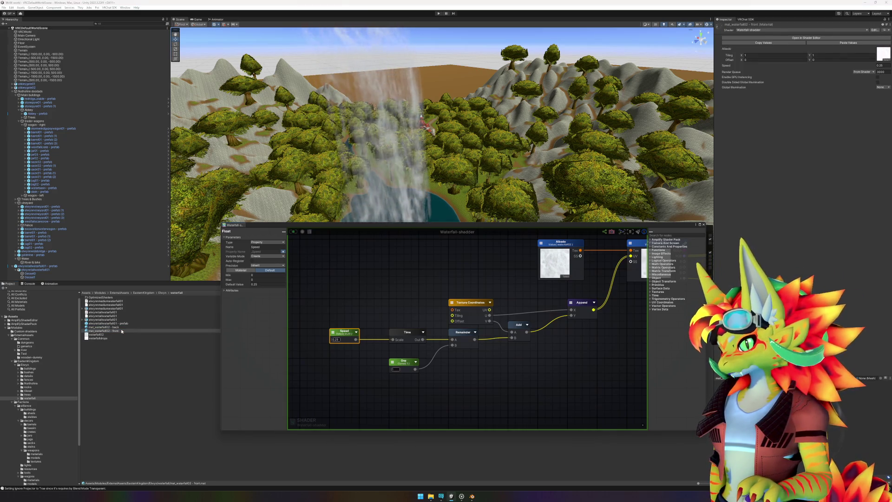
- Set the mat_waterfall02 - front material's exposed Speed value to 0.17
{"action": "left_click", "coordinate": [121, 328]}
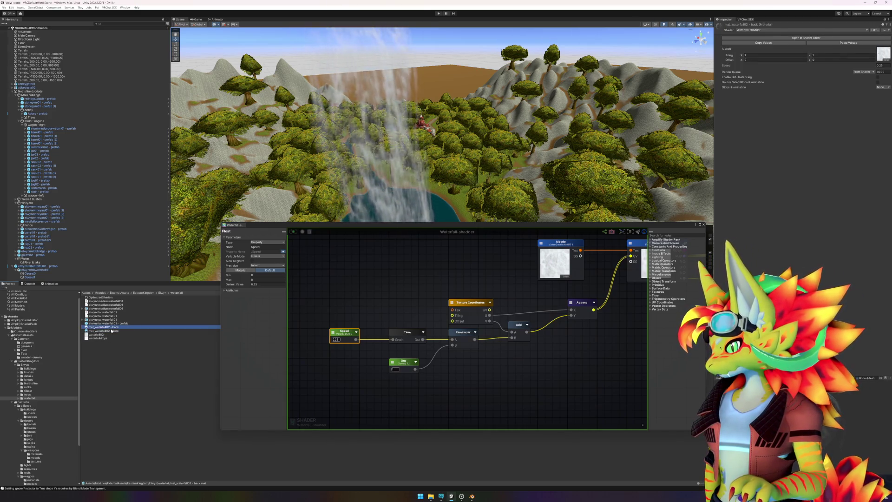
{"action": "left_click", "coordinate": [112, 331]}
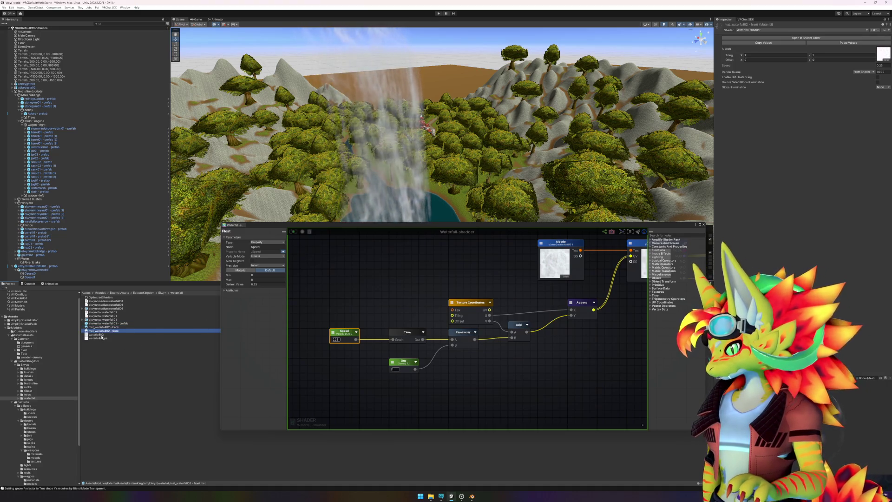
{"action": "left_click", "coordinate": [816, 100]}
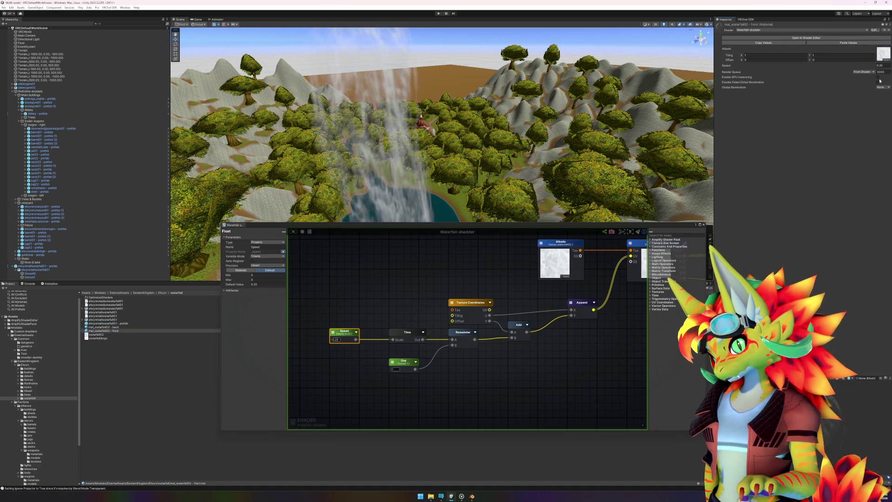
{"action": "left_click", "coordinate": [116, 329]}
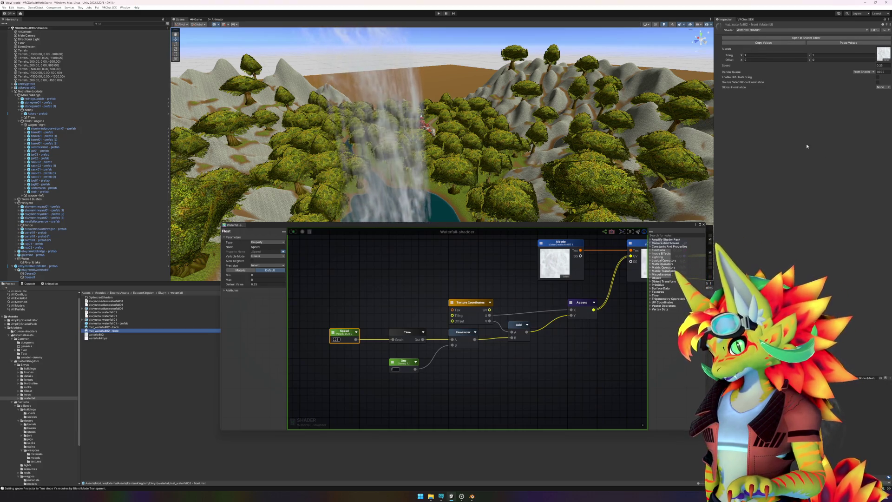
{"action": "left_click", "coordinate": [880, 65]}
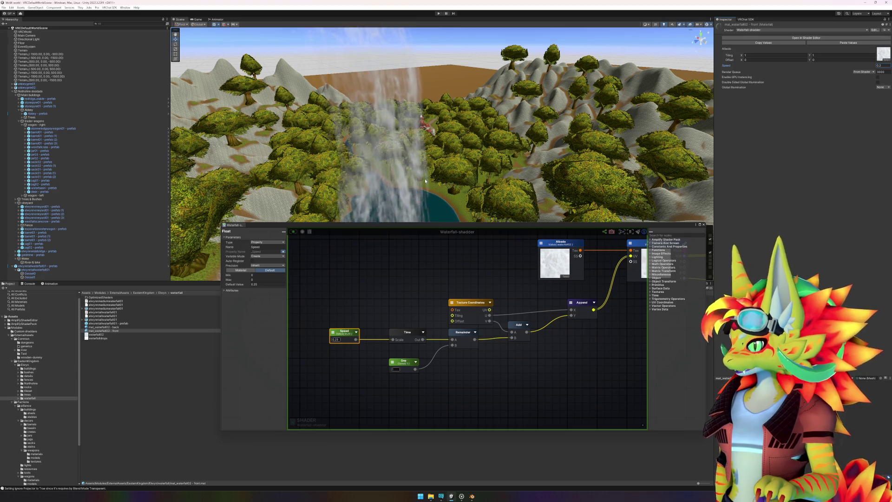
{"action": "left_click", "coordinate": [883, 66]}
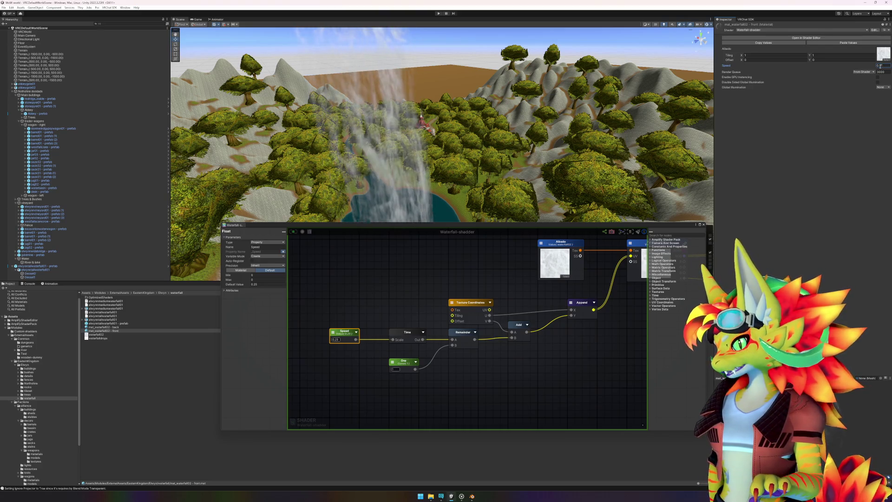
{"action": "key", "text": "BackSpace"}
{"action": "type", "text": "17"}
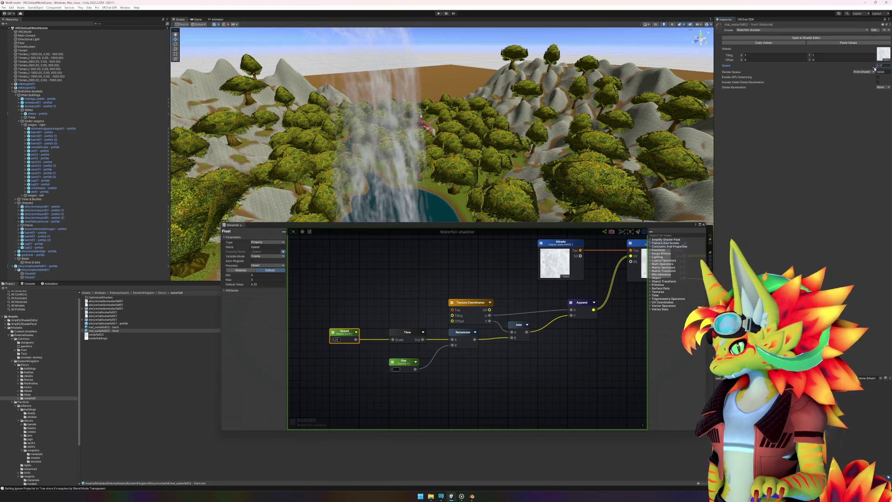
{"action": "left_click", "coordinate": [388, 279]}
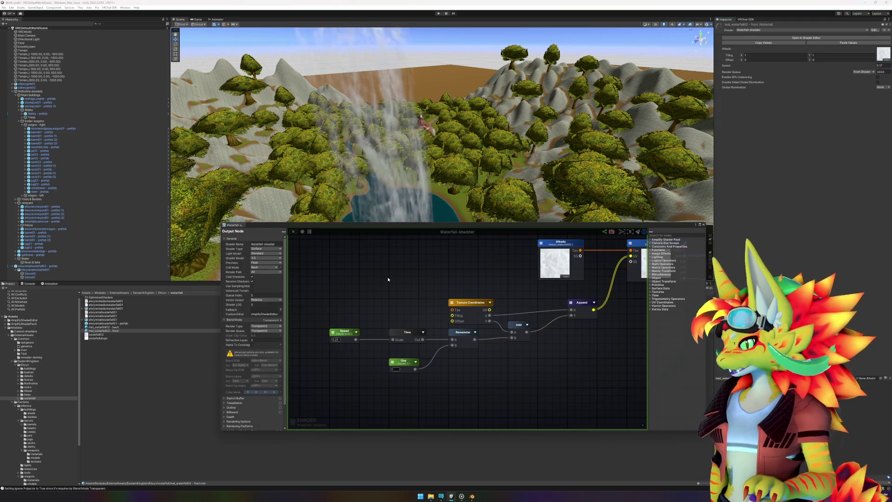
- Add a Noise Generator node to the Waterfall-shader graph near the Append node
{"action": "right_click", "coordinate": [388, 279]}
{"action": "type", "text": "noise"}
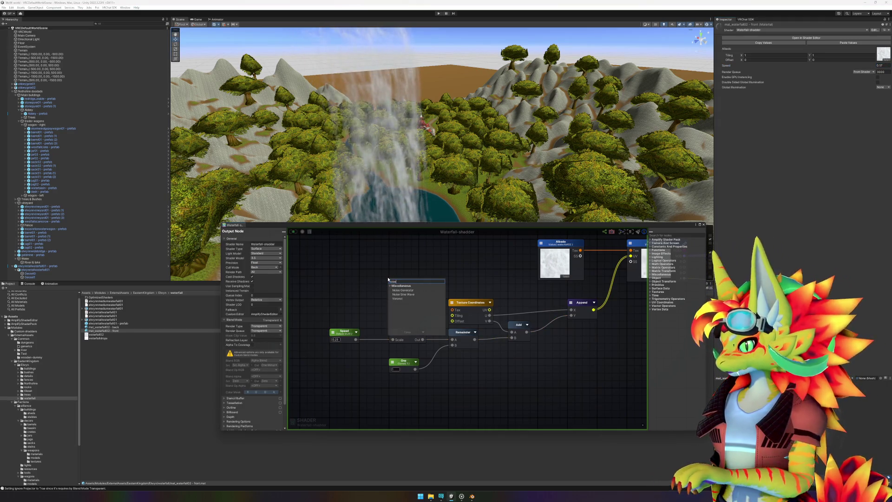
{"action": "left_click", "coordinate": [410, 291]}
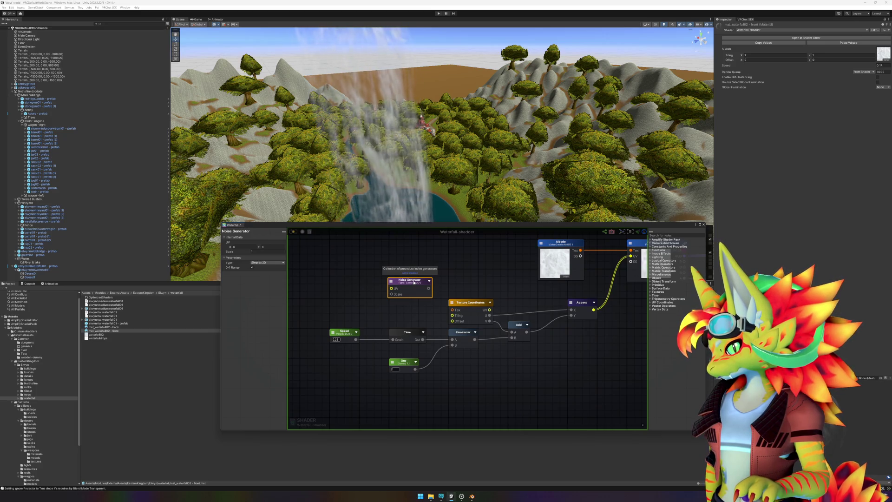
{"action": "left_click_drag", "start_coordinate": [414, 282], "coordinate": [374, 296]}
{"action": "left_click_drag", "start_coordinate": [315, 287], "coordinate": [531, 315]}
{"action": "left_click_drag", "start_coordinate": [450, 354], "coordinate": [511, 345]}
{"action": "scroll", "coordinate": [514, 348], "scroll_direction": "down", "scroll_amount": 5}
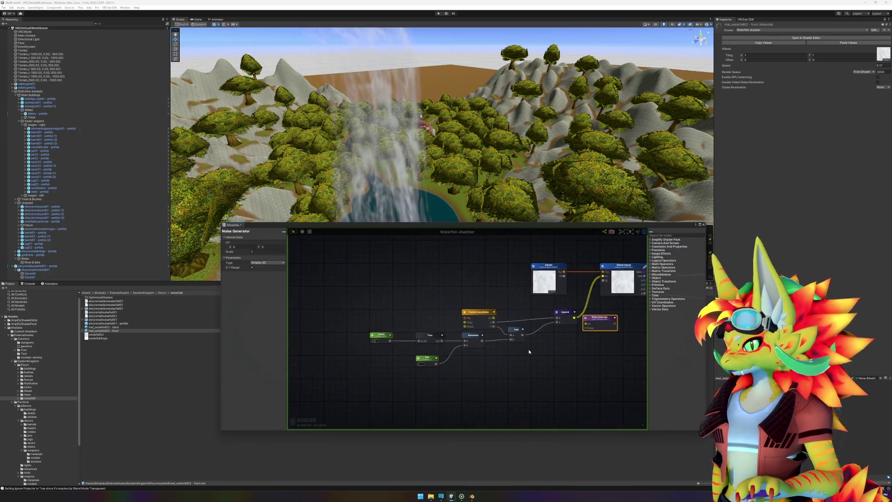
{"action": "scroll", "coordinate": [516, 348], "scroll_direction": "up", "scroll_amount": 4}
- Shift the UV-scrolling nodes left and place the Noise Generator next to Albedo
{"action": "left_click_drag", "start_coordinate": [325, 299], "coordinate": [594, 393]}
{"action": "left_click_drag", "start_coordinate": [571, 307], "coordinate": [489, 306]}
{"action": "left_click", "coordinate": [575, 334]}
{"action": "left_click_drag", "start_coordinate": [618, 314], "coordinate": [535, 311]}
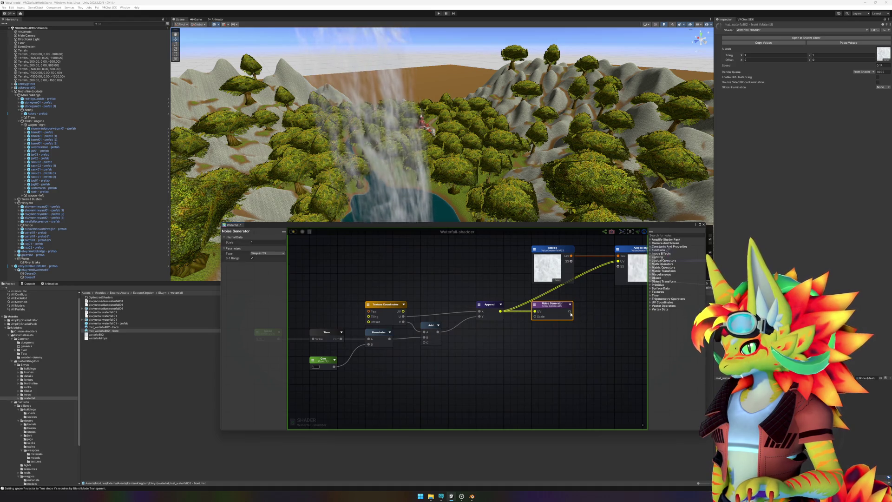
- Feed the Noise Generator output into Albedo's UV input and reposition the node
{"action": "left_click_drag", "start_coordinate": [618, 262], "coordinate": [618, 262]}
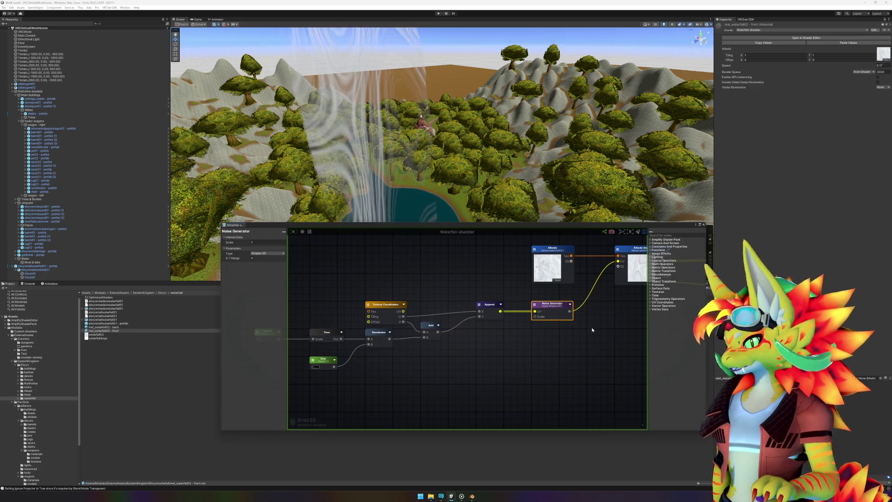
{"action": "left_click", "coordinate": [578, 330]}
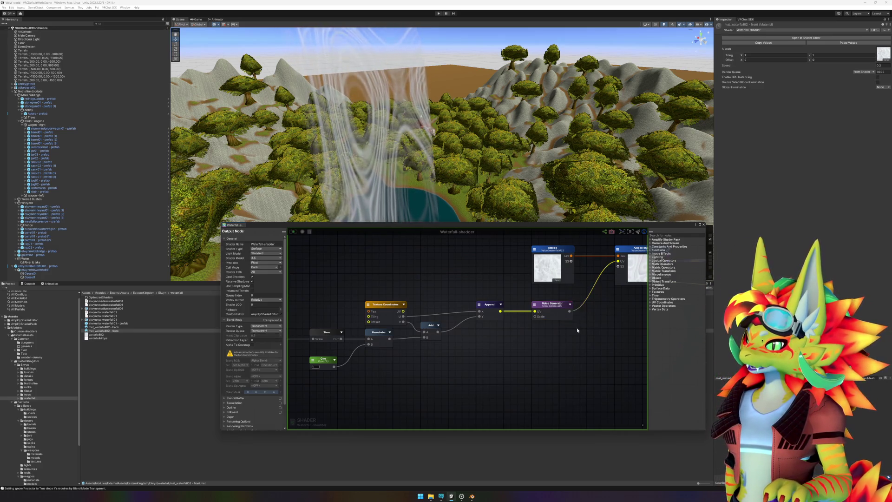
{"action": "left_click", "coordinate": [557, 309]}
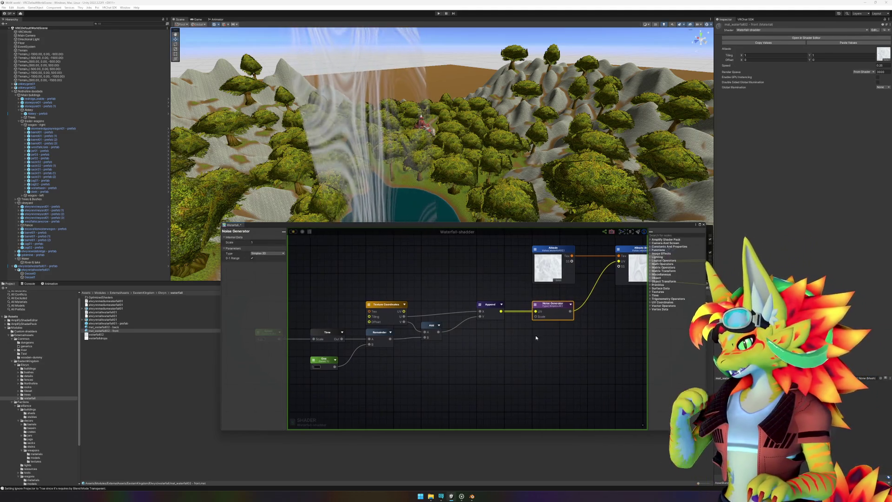
{"action": "left_click_drag", "start_coordinate": [531, 338], "coordinate": [556, 333]}
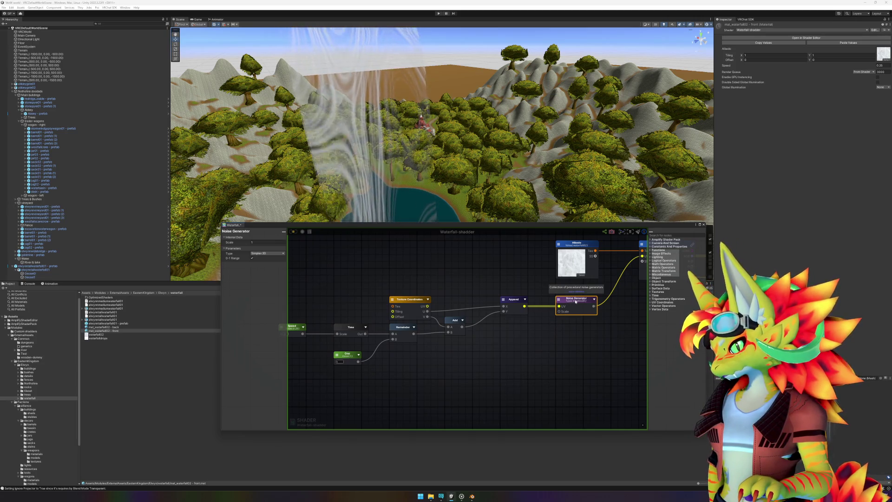
{"action": "mouse_move", "coordinate": [575, 301]}
{"action": "left_mouse_down"}
{"action": "mouse_move", "coordinate": [579, 315]}
{"action": "mouse_move", "coordinate": [640, 258]}
{"action": "mouse_move", "coordinate": [624, 258]}
{"action": "left_mouse_up"}
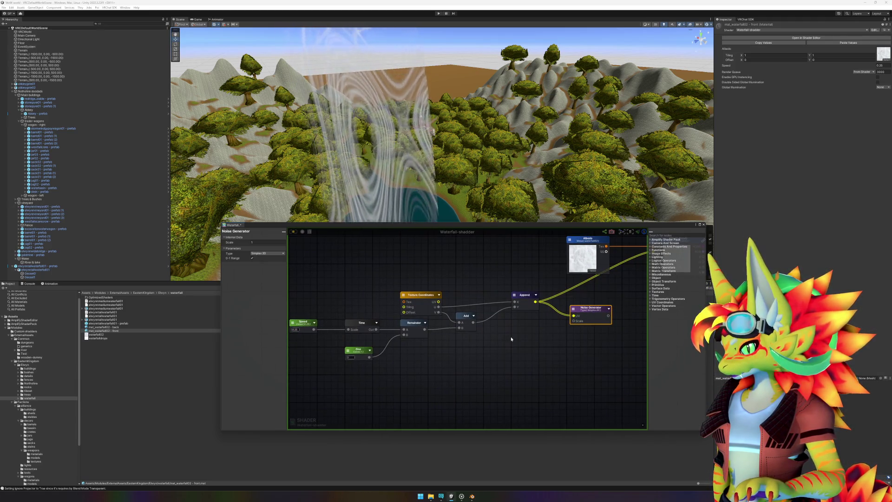
{"action": "left_click_drag", "start_coordinate": [509, 336], "coordinate": [519, 335]}
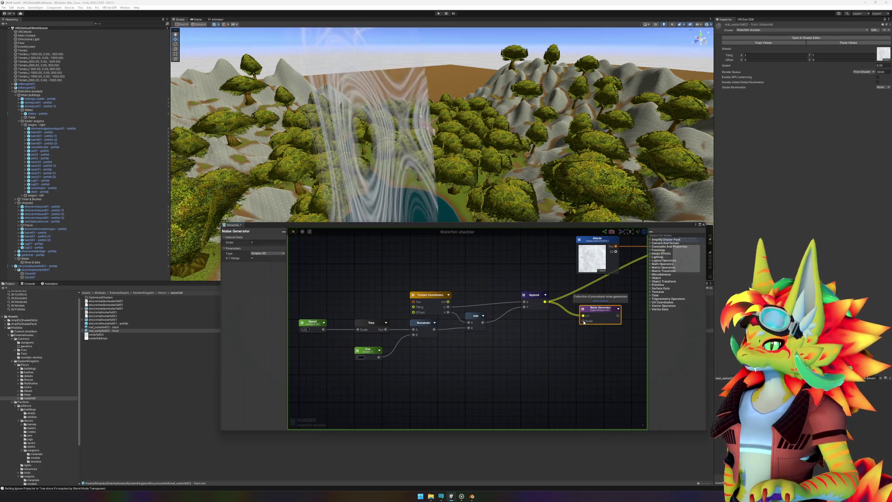
{"action": "mouse_move", "coordinate": [505, 330]}
{"action": "left_mouse_down"}
{"action": "mouse_move", "coordinate": [529, 334]}
{"action": "mouse_move", "coordinate": [522, 337]}
{"action": "left_mouse_up"}
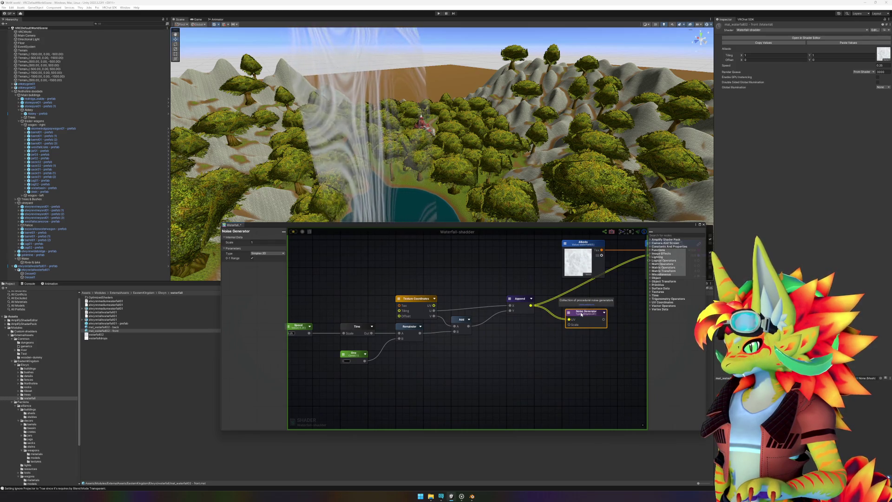
{"action": "mouse_move", "coordinate": [542, 332]}
{"action": "left_mouse_down"}
{"action": "mouse_move", "coordinate": [560, 332]}
{"action": "mouse_move", "coordinate": [542, 348]}
{"action": "left_mouse_up"}
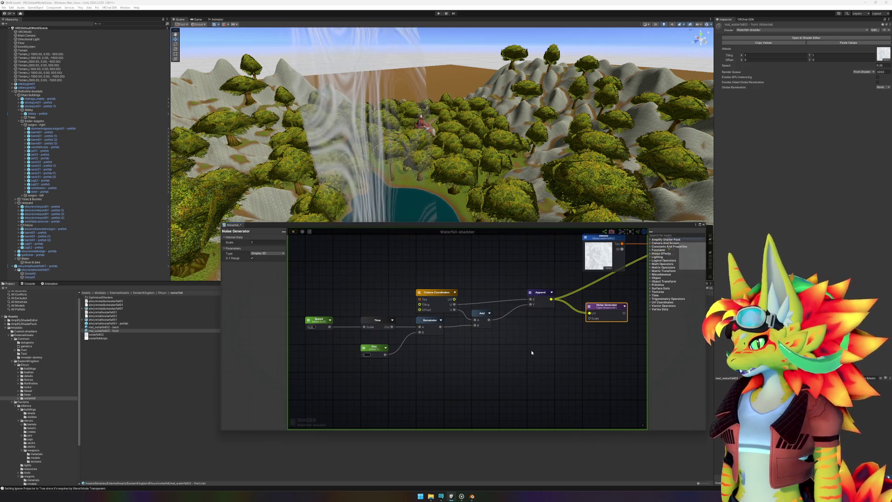
- Wire Texture Coordinates UV into the Noise Generator's UV input and shift all nodes left
{"action": "left_click_drag", "start_coordinate": [603, 307], "coordinate": [506, 252]}
{"action": "mouse_move", "coordinate": [454, 299]}
{"action": "left_mouse_down"}
{"action": "mouse_move", "coordinate": [485, 255]}
{"action": "mouse_move", "coordinate": [492, 257]}
{"action": "left_mouse_up"}
{"action": "mouse_move", "coordinate": [502, 291]}
{"action": "left_mouse_down"}
{"action": "mouse_move", "coordinate": [488, 300]}
{"action": "mouse_move", "coordinate": [534, 318]}
{"action": "left_mouse_up"}
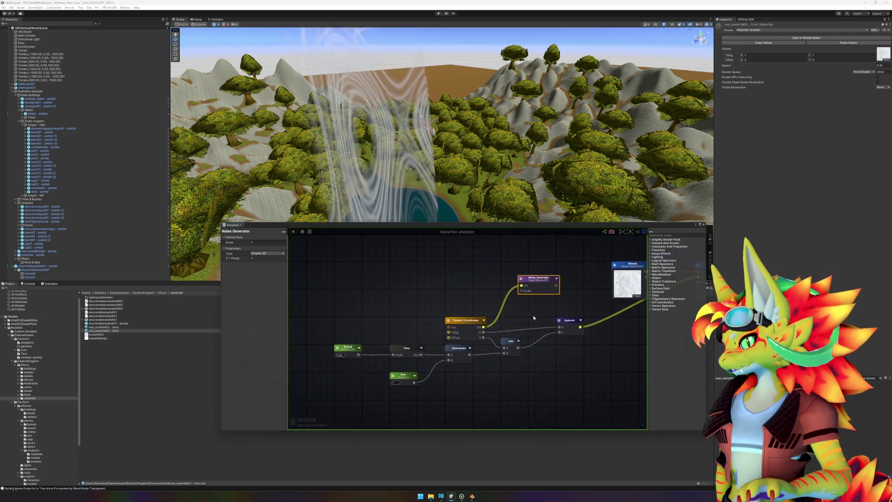
{"action": "left_click", "coordinate": [530, 316]}
{"action": "left_click_drag", "start_coordinate": [316, 258], "coordinate": [590, 400]}
{"action": "left_click_drag", "start_coordinate": [540, 278], "coordinate": [468, 275]}
{"action": "left_click", "coordinate": [527, 303]}
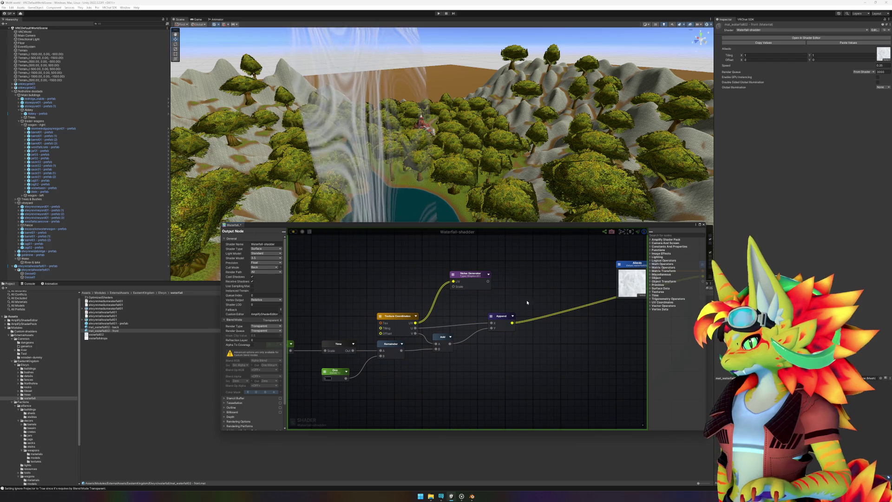
- Add a Register Local Var node and wire the Noise Generator output into it
{"action": "right_click", "coordinate": [525, 275]}
{"action": "type", "text": "noise"}
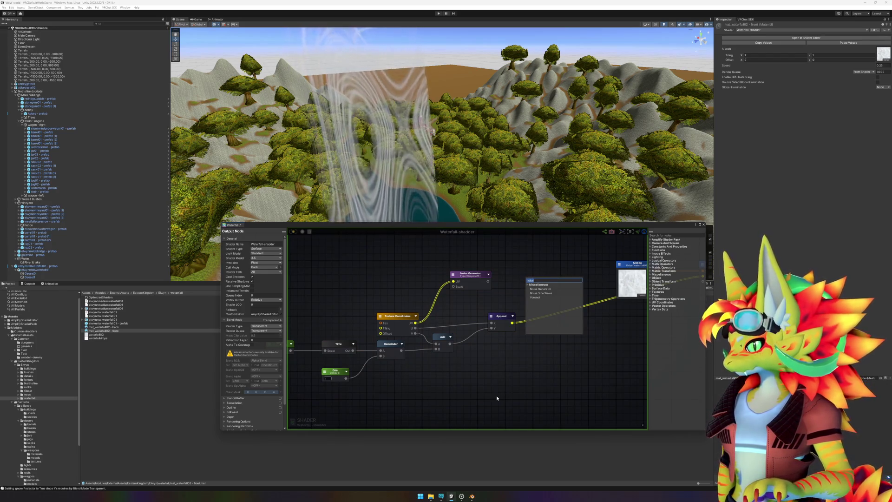
{"action": "key", "text": "BackSpace"}
{"action": "key", "text": "BackSpace"}
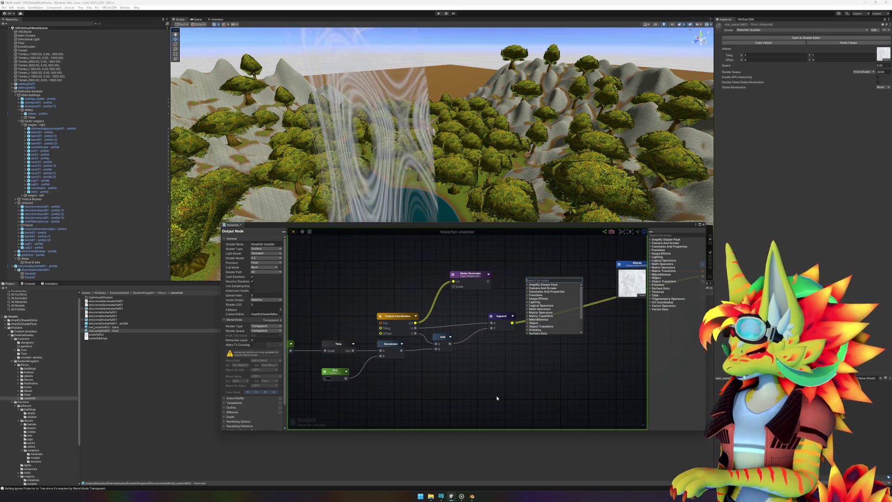
{"action": "left_click", "coordinate": [551, 295]}
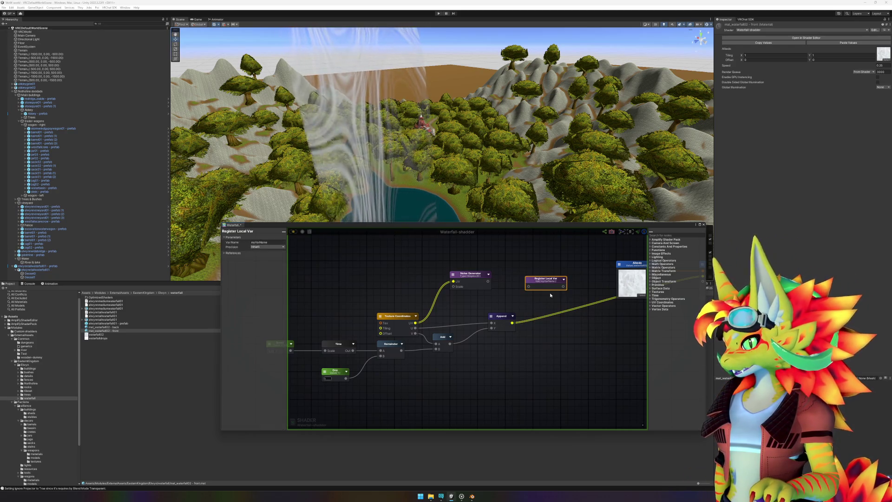
{"action": "left_click_drag", "start_coordinate": [528, 286], "coordinate": [487, 281]}
{"action": "left_click", "coordinate": [393, 276]}
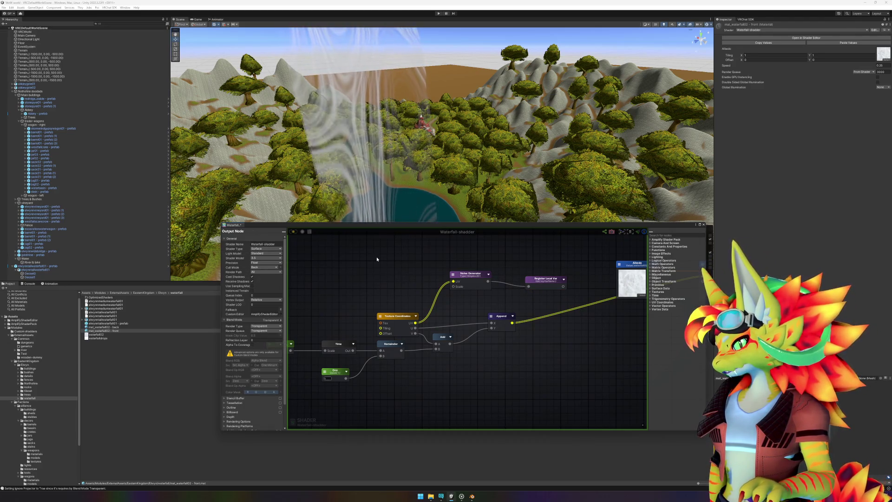
- Add a Float node named NoiseScale with a default value of 0.1
{"action": "right_click", "coordinate": [377, 259]}
{"action": "type", "text": "float"}
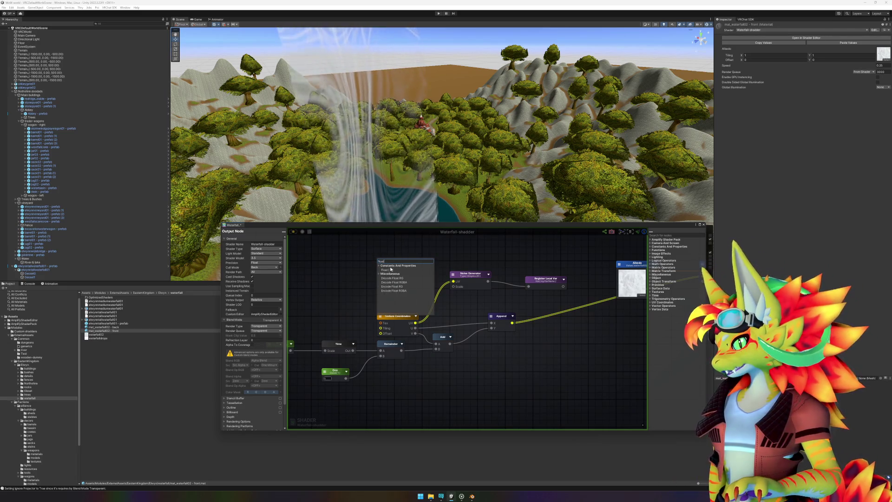
{"action": "left_click", "coordinate": [388, 270]}
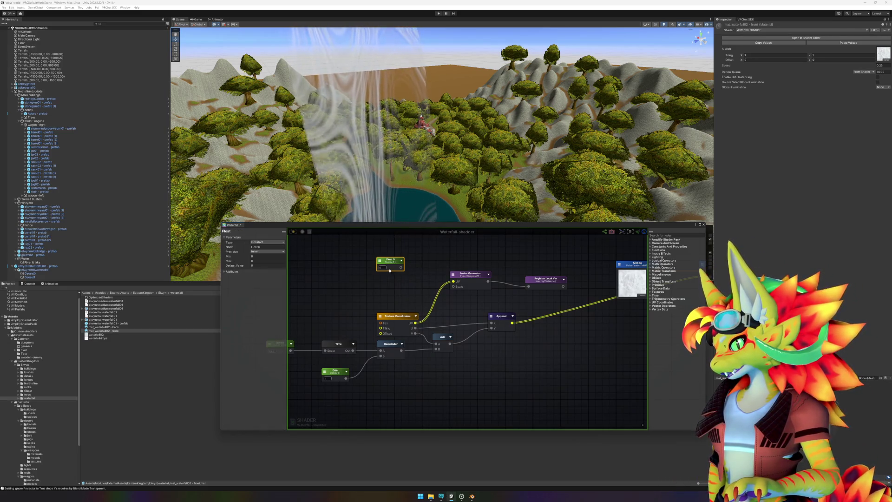
{"action": "left_click", "coordinate": [226, 247]}
{"action": "type", "text": "NoiseScale"}
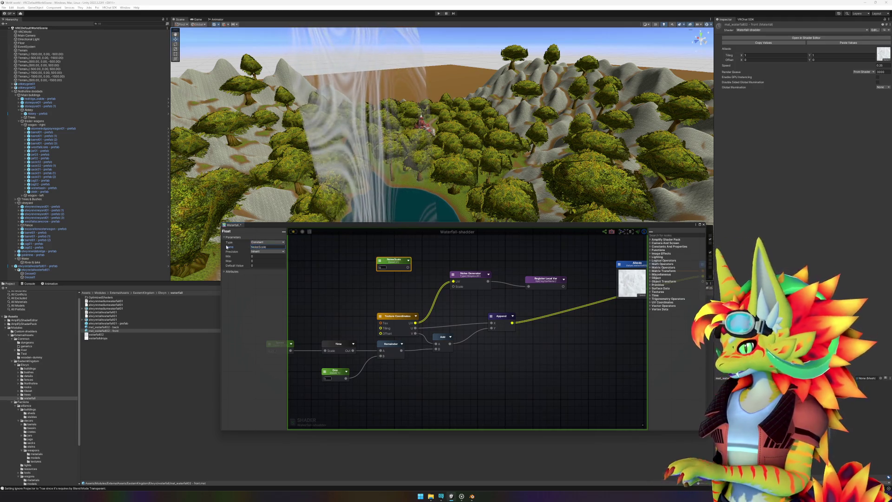
{"action": "left_click", "coordinate": [260, 265]}
{"action": "type", "text": "0.1"}
- Connect NoiseScale to the Noise Generator's Scale input
{"action": "left_click_drag", "start_coordinate": [407, 267], "coordinate": [453, 286]}
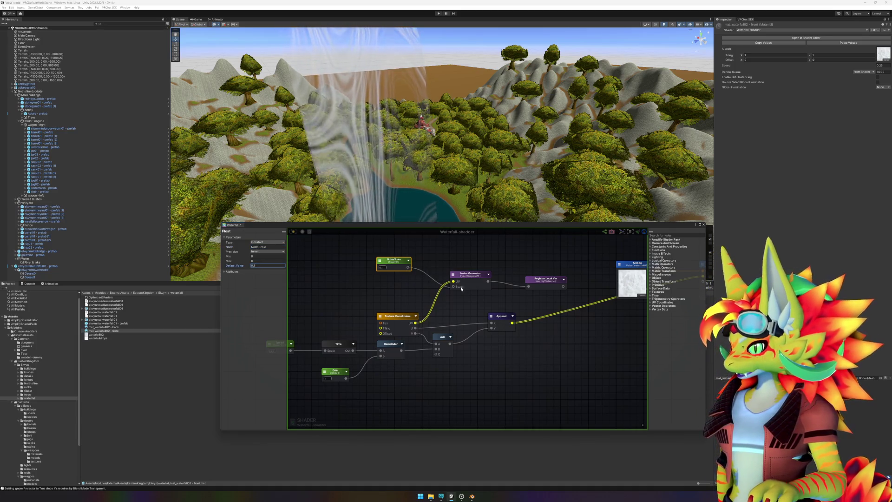
{"action": "left_click_drag", "start_coordinate": [398, 262], "coordinate": [398, 273]}
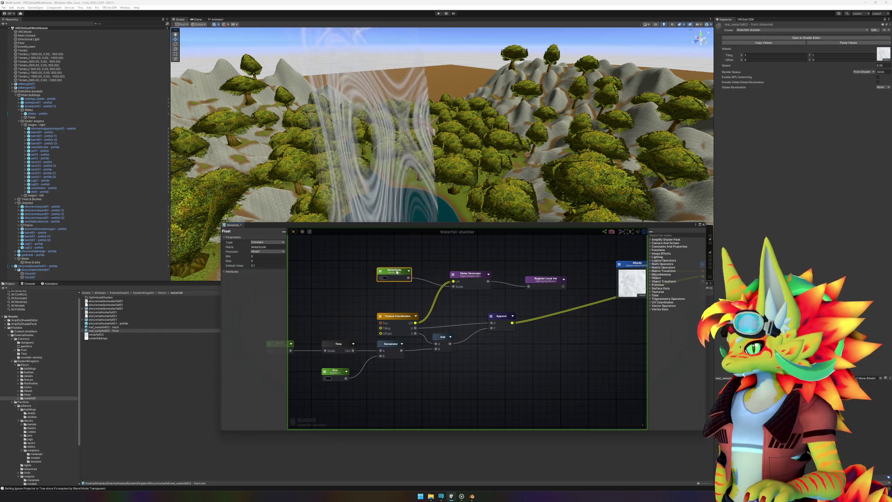
{"action": "left_click", "coordinate": [526, 383]}
{"action": "mouse_move", "coordinate": [526, 382]}
{"action": "left_mouse_down"}
{"action": "mouse_move", "coordinate": [539, 365]}
{"action": "mouse_move", "coordinate": [486, 365]}
{"action": "left_mouse_up"}
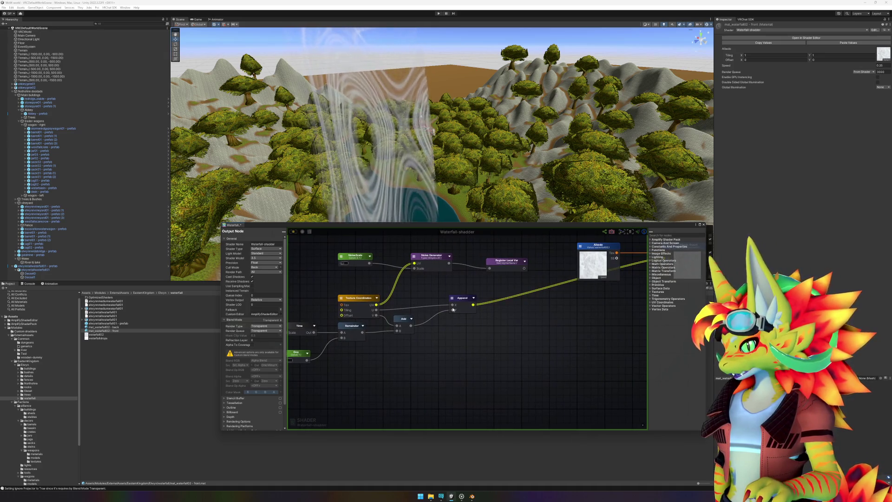
{"action": "mouse_move", "coordinate": [485, 329]}
{"action": "left_mouse_down"}
{"action": "mouse_move", "coordinate": [482, 341]}
{"action": "mouse_move", "coordinate": [521, 328]}
{"action": "left_mouse_up"}
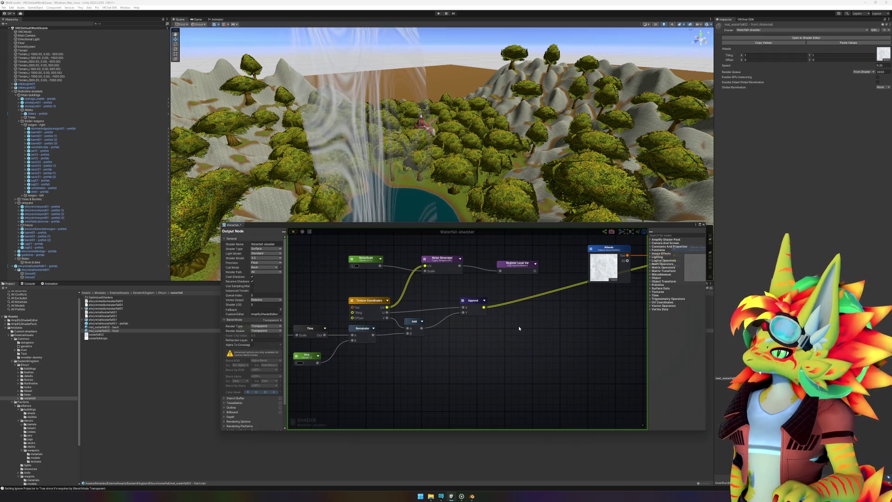
{"action": "left_click_drag", "start_coordinate": [519, 328], "coordinate": [565, 330]}
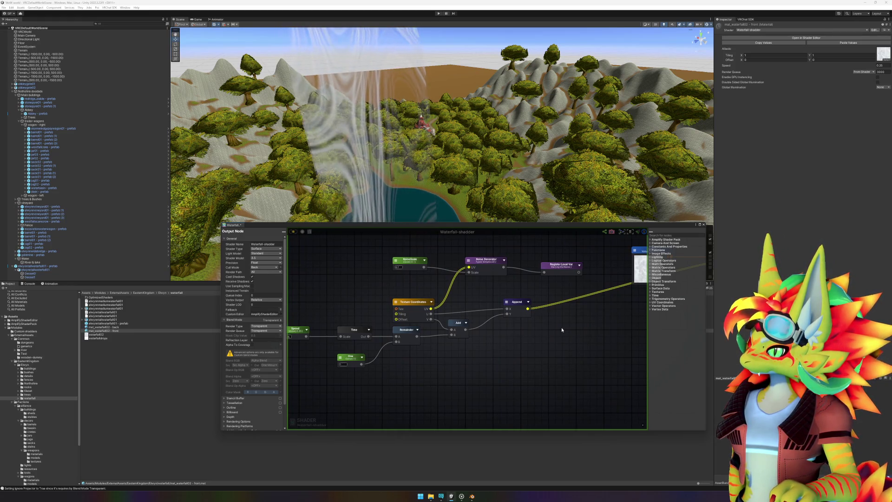
- Try the Simple noise type on the Noise Generator, then settle on Simplex 2D
{"action": "right_click", "coordinate": [513, 348]}
{"action": "type", "text": "float"}
{"action": "left_click", "coordinate": [469, 262]}
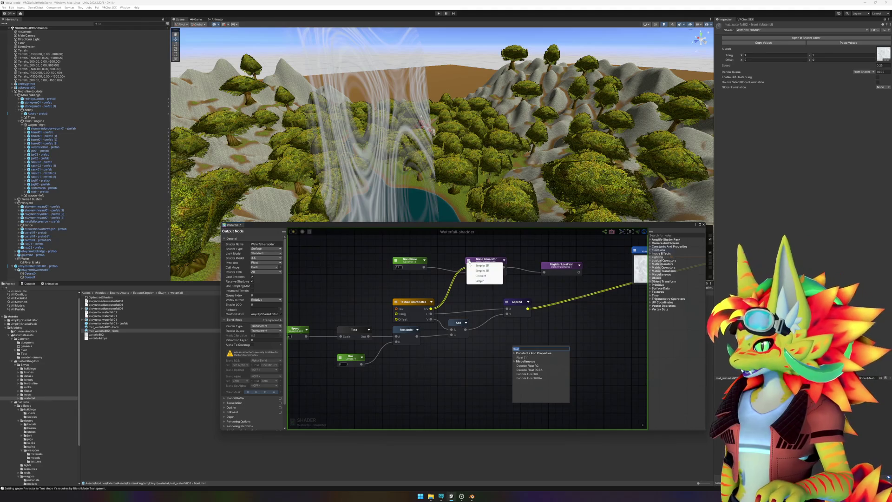
{"action": "left_click", "coordinate": [481, 281]}
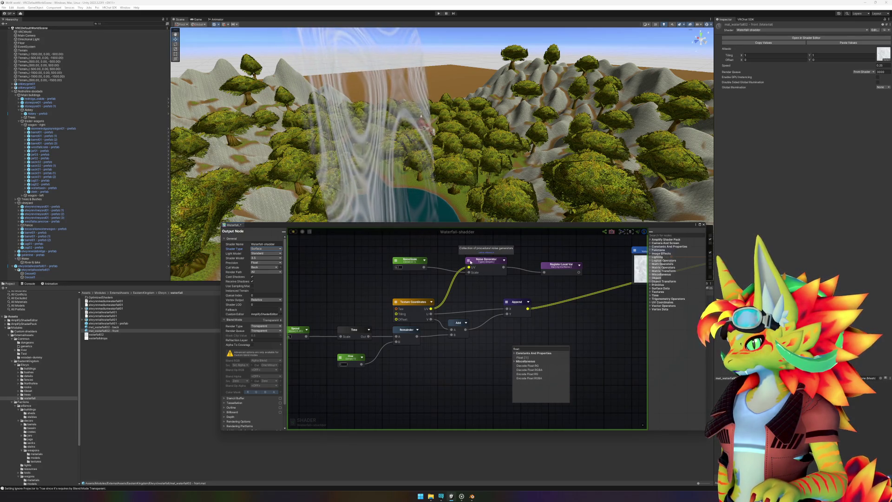
{"action": "left_click", "coordinate": [471, 262]}
{"action": "left_click", "coordinate": [481, 266]}
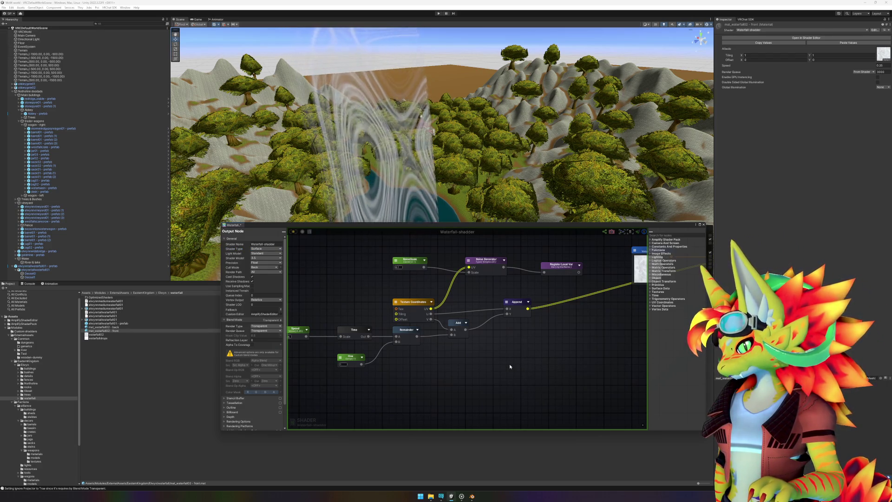
- Wire Texture Coordinates U into Append X and place a Multiply node between them
{"action": "scroll", "coordinate": [527, 358], "scroll_direction": "right", "scroll_amount": 1}
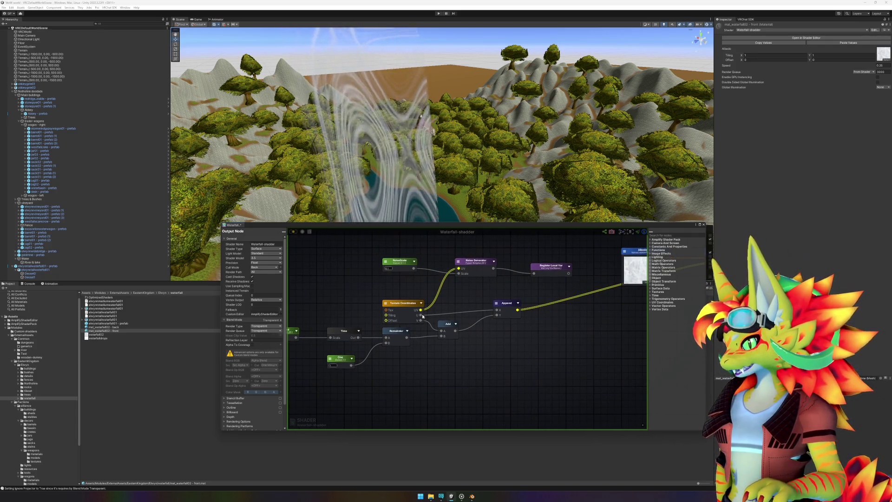
{"action": "left_click_drag", "start_coordinate": [423, 316], "coordinate": [421, 316]}
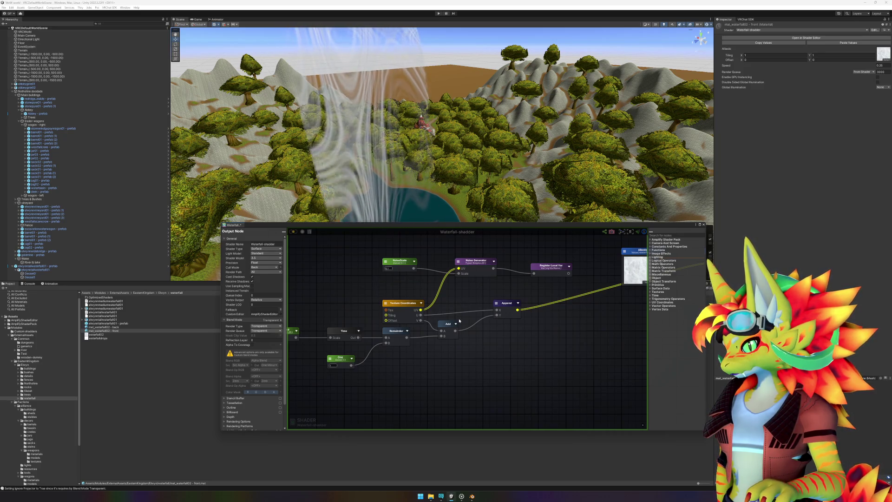
{"action": "right_click", "coordinate": [483, 363]}
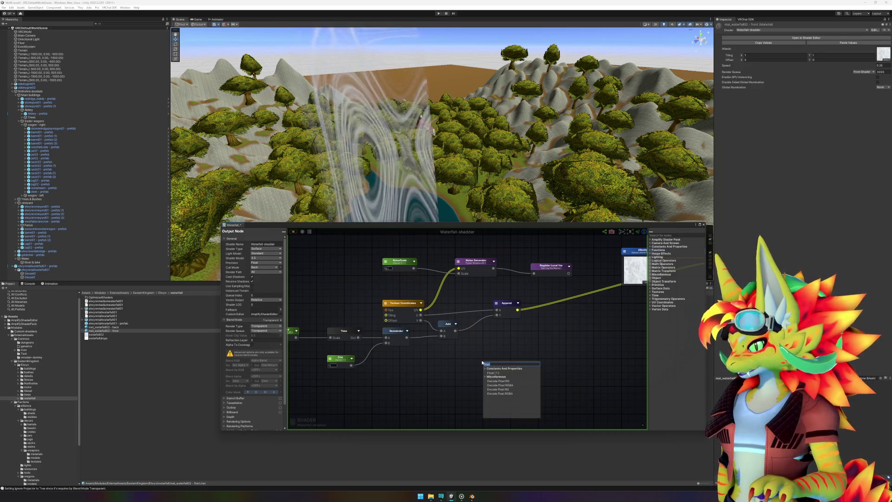
{"action": "type", "text": "multi"}
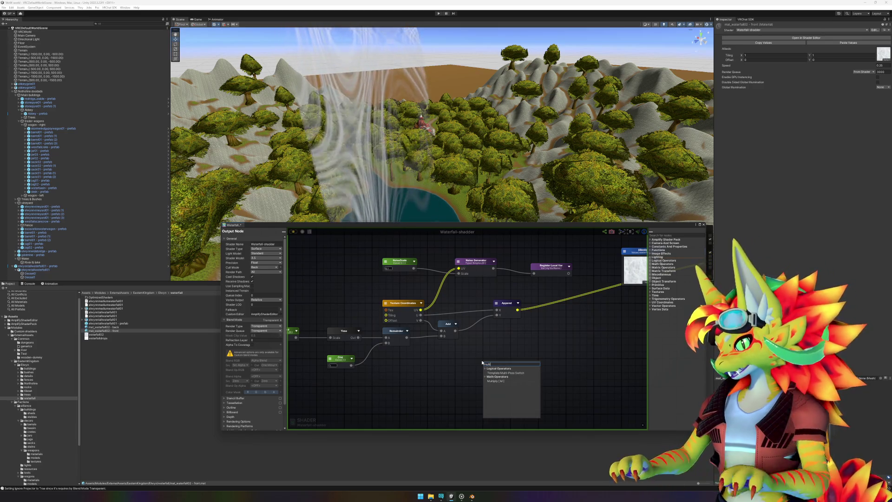
{"action": "left_click", "coordinate": [495, 381]}
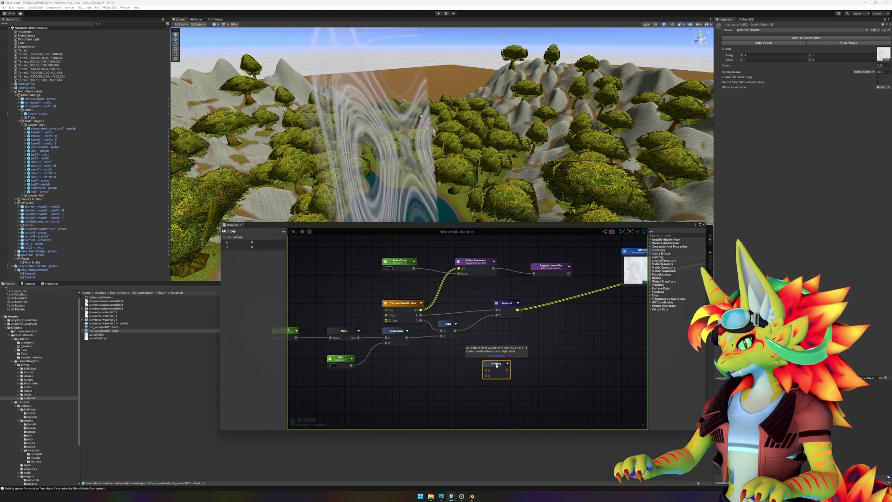
{"action": "mouse_move", "coordinate": [496, 366]}
{"action": "left_mouse_down"}
{"action": "mouse_move", "coordinate": [482, 294]}
{"action": "mouse_move", "coordinate": [466, 294]}
{"action": "left_mouse_up"}
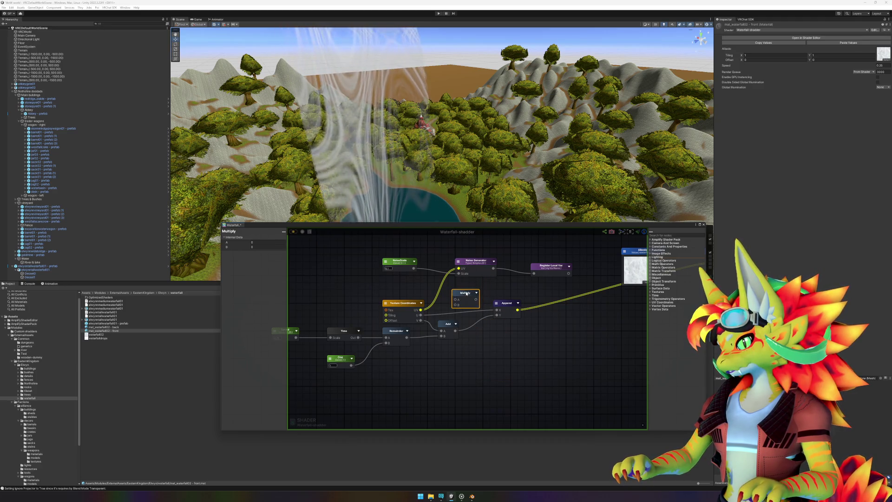
{"action": "left_click", "coordinate": [543, 375]}
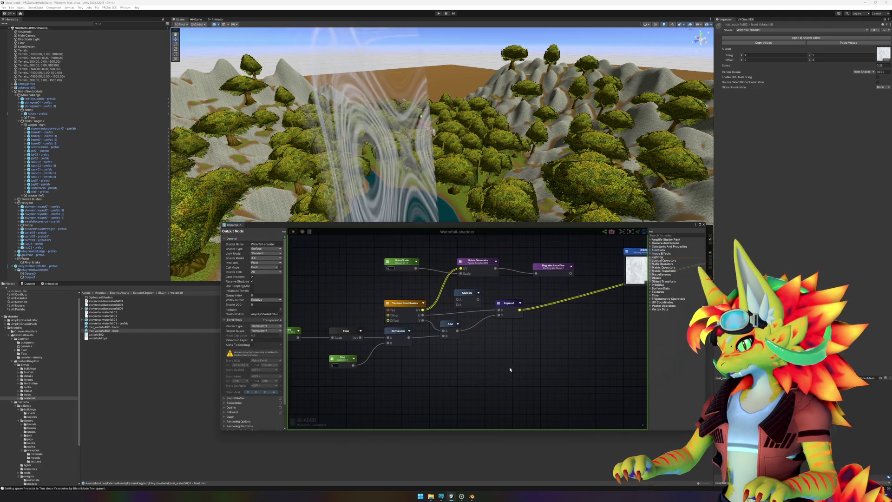
{"action": "scroll", "coordinate": [543, 374], "scroll_direction": "down", "scroll_amount": 5}
{"action": "scroll", "coordinate": [544, 374], "scroll_direction": "up", "scroll_amount": 5}
- Move the Multiply node beside the Append wire and delete the Register Local Var node
{"action": "mouse_move", "coordinate": [542, 321]}
{"action": "left_mouse_down"}
{"action": "mouse_move", "coordinate": [458, 314]}
{"action": "mouse_move", "coordinate": [602, 307]}
{"action": "left_mouse_up"}
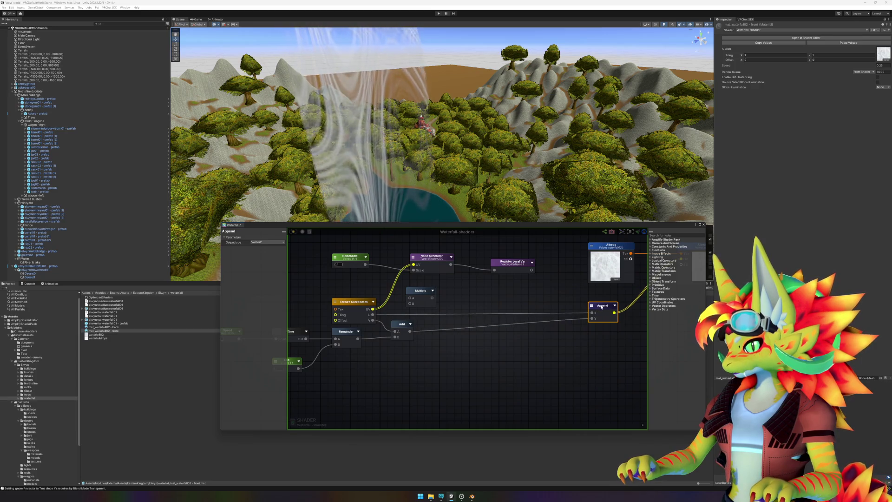
{"action": "mouse_move", "coordinate": [421, 294]}
{"action": "left_mouse_down"}
{"action": "mouse_move", "coordinate": [485, 308]}
{"action": "mouse_move", "coordinate": [541, 300]}
{"action": "mouse_move", "coordinate": [484, 311]}
{"action": "left_mouse_up"}
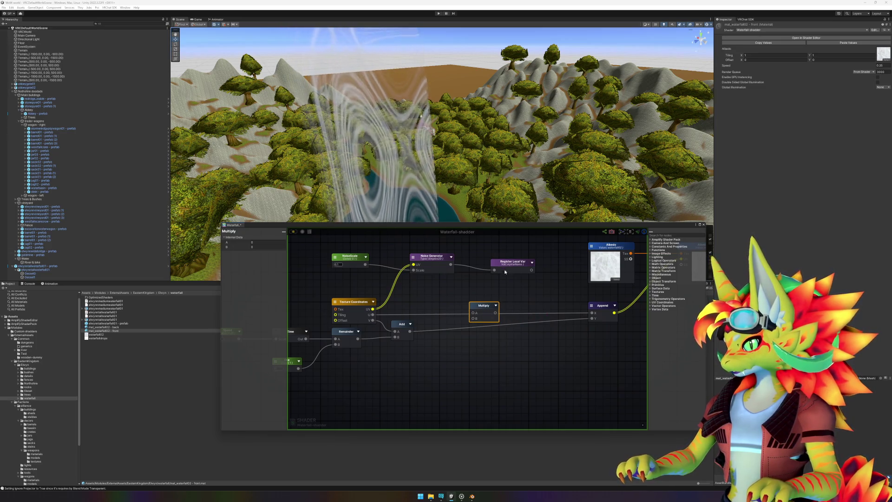
{"action": "left_click", "coordinate": [515, 262]}
{"action": "key", "text": "Delete"}
- Duplicate the Multiply, feed it the Add output and the noise, and save the shader
{"action": "left_click", "coordinate": [483, 305]}
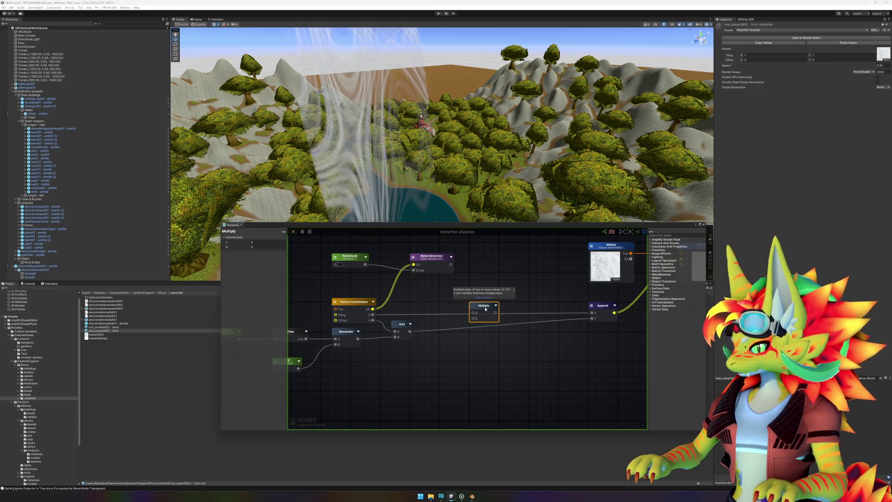
{"action": "key", "text": "ctrl+d"}
{"action": "left_click_drag", "start_coordinate": [503, 318], "coordinate": [488, 343]}
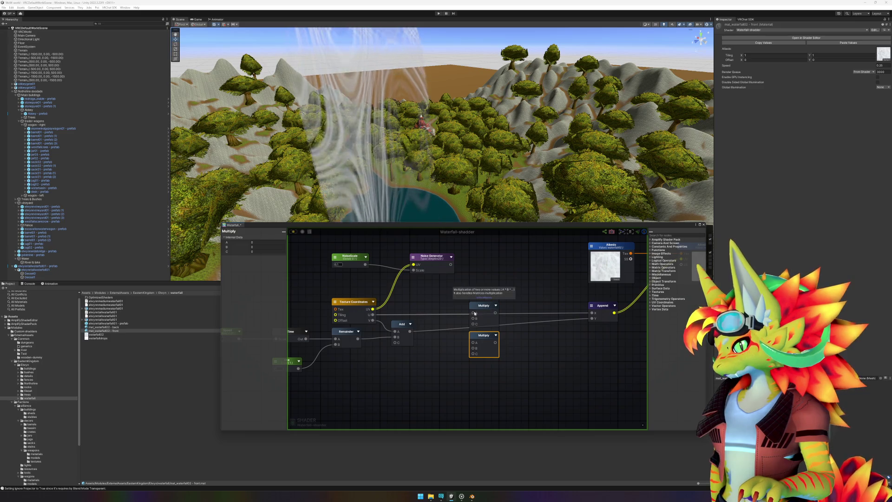
{"action": "left_click_drag", "start_coordinate": [410, 332], "coordinate": [472, 348]}
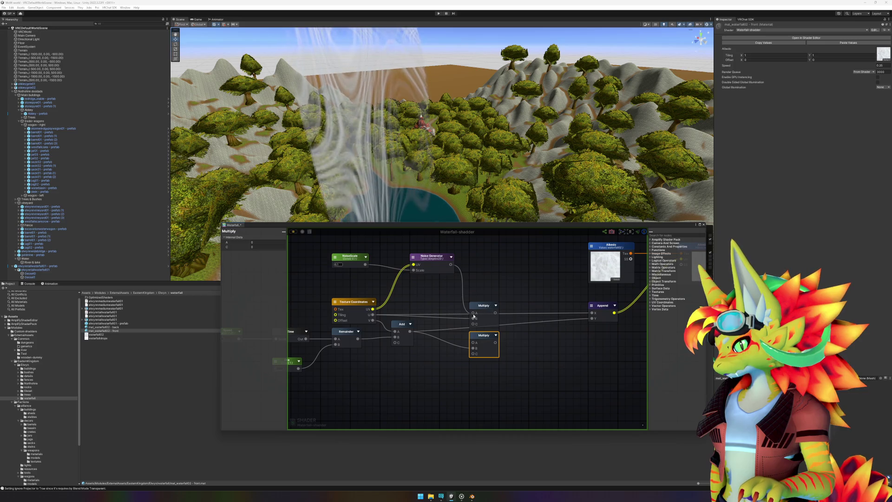
{"action": "mouse_move", "coordinate": [474, 314]}
{"action": "left_mouse_down"}
{"action": "mouse_move", "coordinate": [472, 343]}
{"action": "mouse_move", "coordinate": [591, 319]}
{"action": "left_mouse_up"}
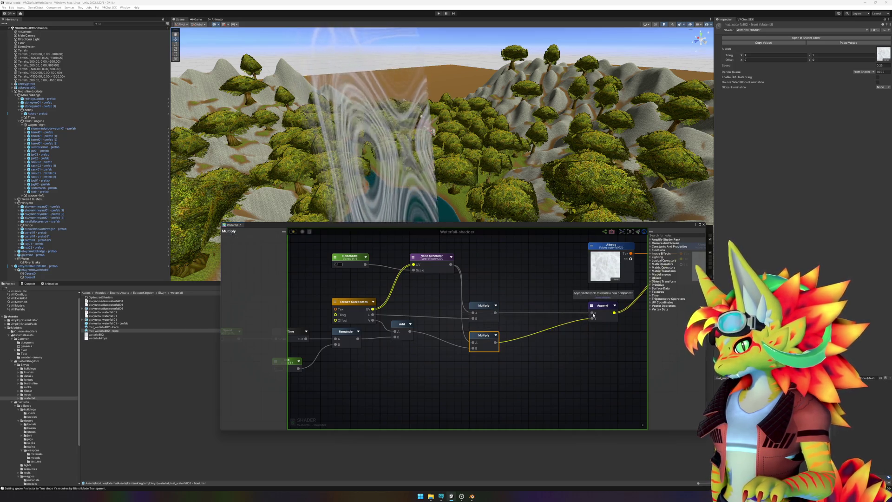
{"action": "left_click", "coordinate": [580, 367]}
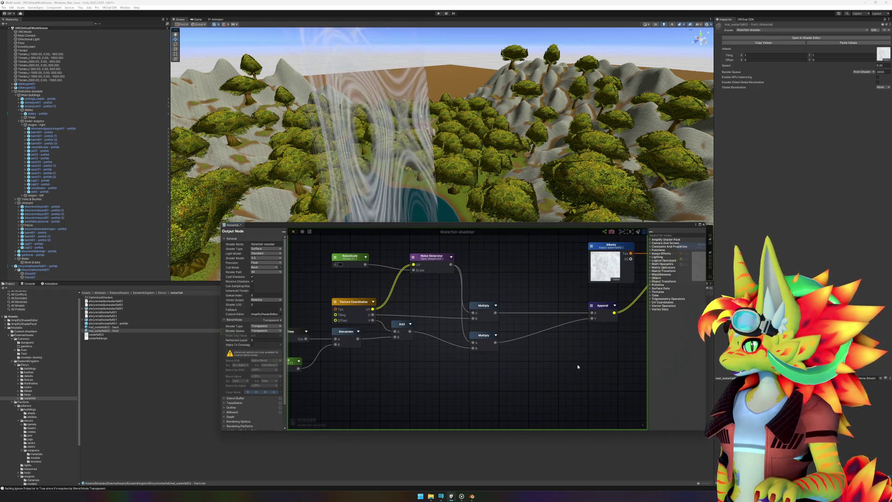
{"action": "key", "text": "ctrl+s"}
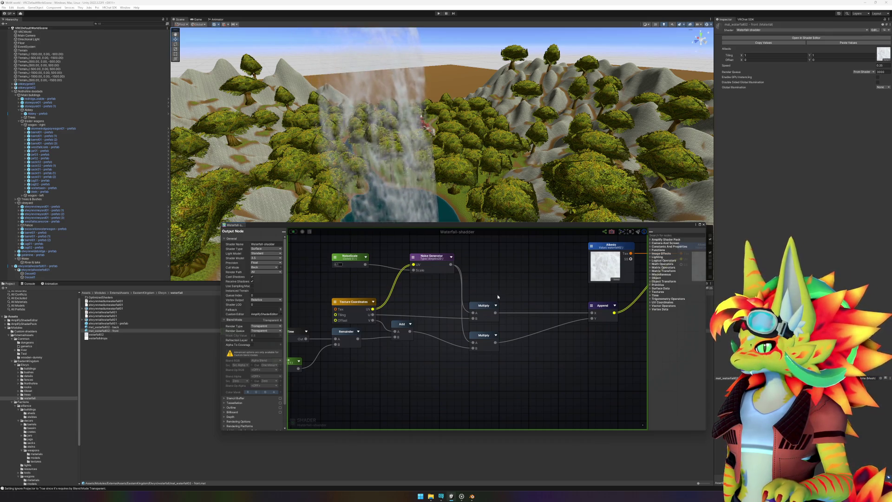
{"action": "scroll", "coordinate": [467, 292], "scroll_direction": "up", "scroll_amount": 2}
- Commit NoiseScale as 0.2 and recompile the shader
{"action": "scroll", "coordinate": [463, 287], "scroll_direction": "down", "scroll_amount": 2}
{"action": "left_click_drag", "start_coordinate": [492, 288], "coordinate": [497, 304]}
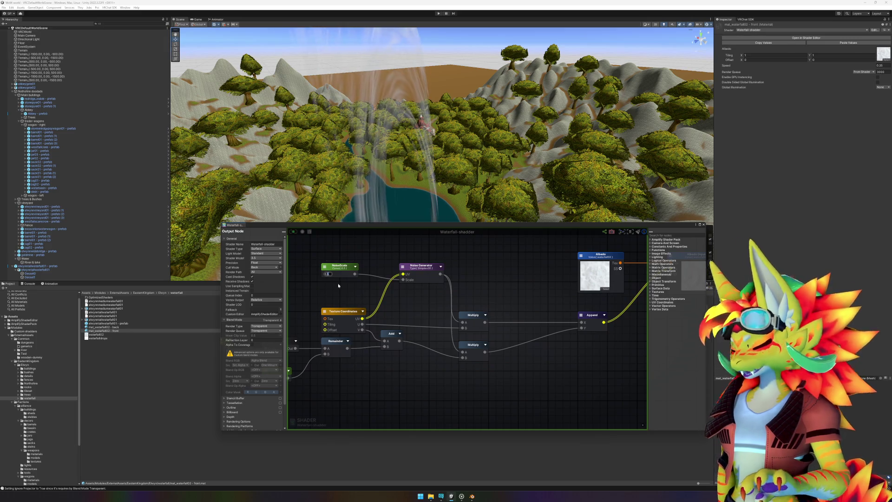
{"action": "key", "text": "Return"}
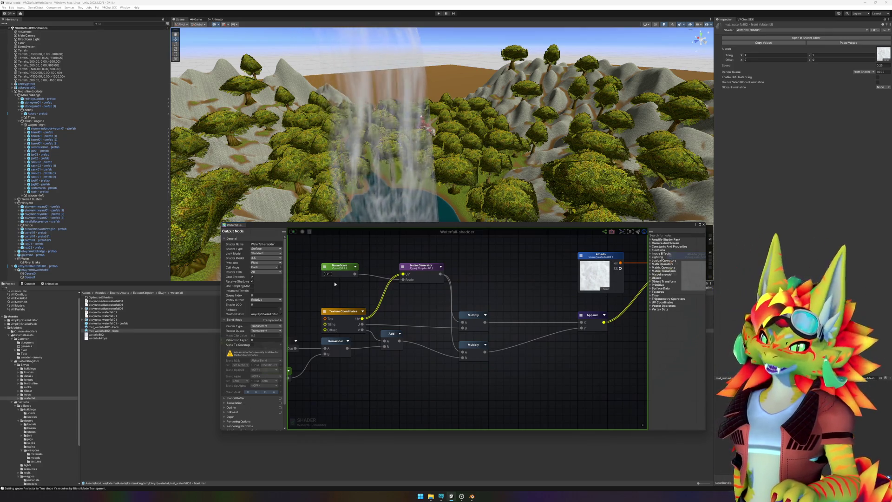
- Delete the NoiseScale and Noise Generator nodes, then select both Multiply nodes
{"action": "left_click", "coordinate": [335, 269]}
{"action": "key", "text": "Delete"}
{"action": "left_click", "coordinate": [414, 269]}
{"action": "key", "text": "Delete"}
{"action": "left_click_drag", "start_coordinate": [459, 301], "coordinate": [493, 371]}
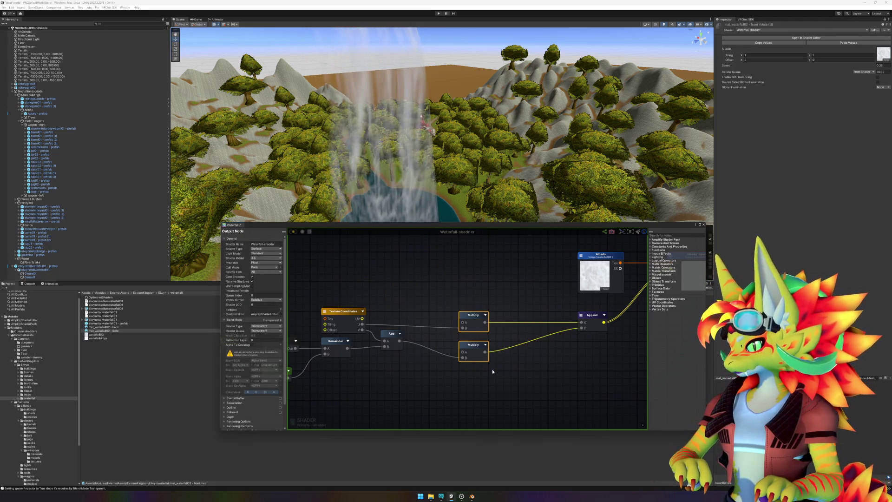
- Delete both Multiply nodes and wire Add into Append Y and Texture Coordinates U into Append X
{"action": "key", "text": "Delete"}
{"action": "left_click_drag", "start_coordinate": [399, 341], "coordinate": [582, 329]}
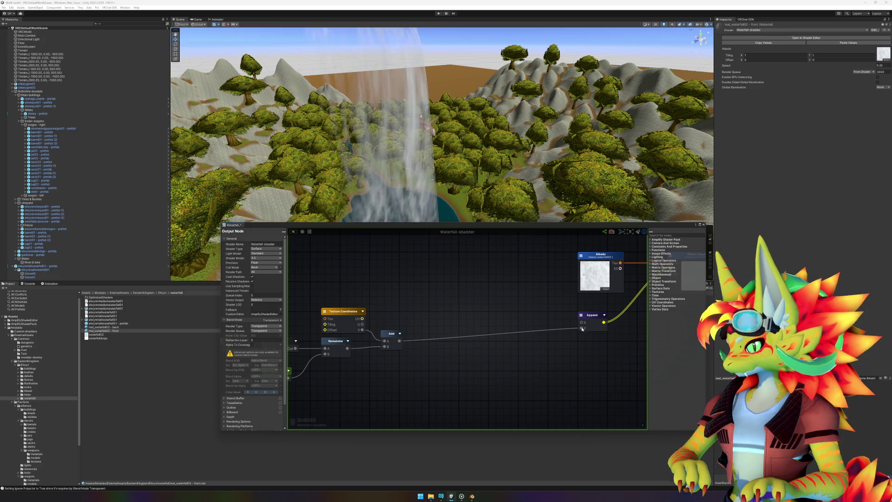
{"action": "mouse_move", "coordinate": [363, 319]}
{"action": "left_mouse_down"}
{"action": "mouse_move", "coordinate": [515, 319]}
{"action": "mouse_move", "coordinate": [433, 301]}
{"action": "left_mouse_up"}
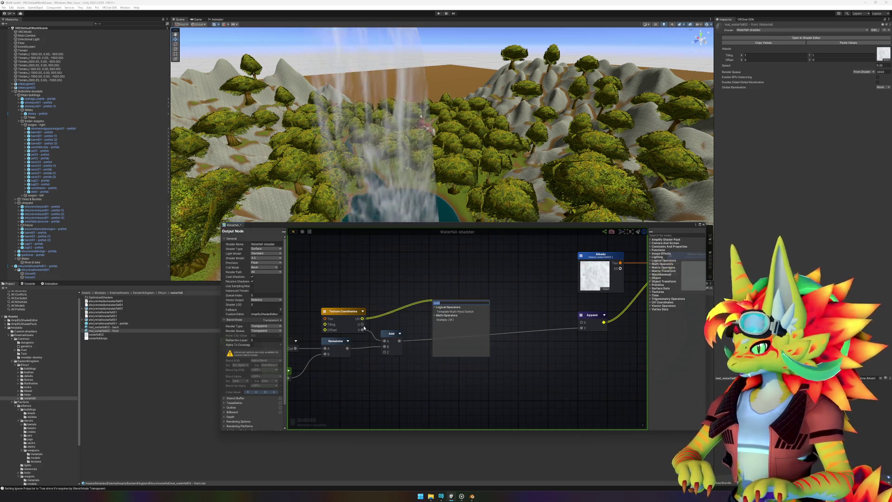
{"action": "left_click_drag", "start_coordinate": [363, 325], "coordinate": [584, 324]}
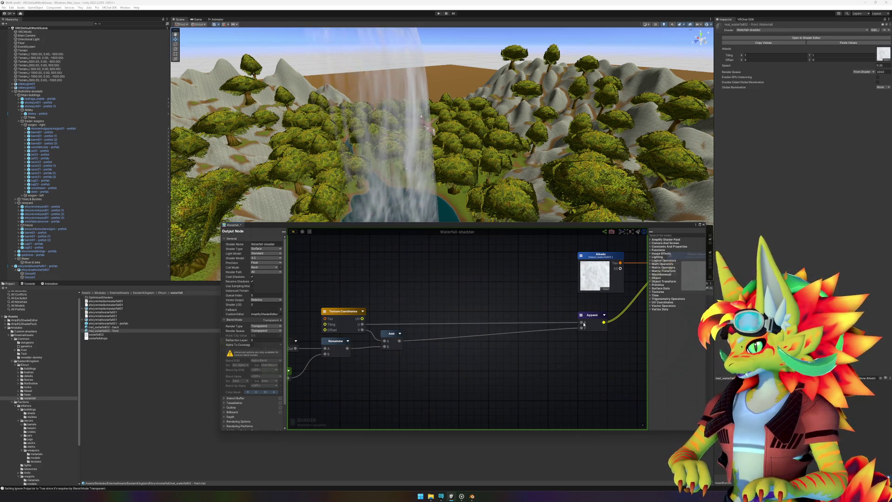
- Rearrange the UV scrolling nodes and Append node, then frame the Albedo nodes
{"action": "mouse_move", "coordinate": [300, 278]}
{"action": "left_mouse_down"}
{"action": "mouse_move", "coordinate": [554, 381]}
{"action": "mouse_move", "coordinate": [527, 368]}
{"action": "mouse_move", "coordinate": [398, 354]}
{"action": "left_mouse_up"}
{"action": "left_click_drag", "start_coordinate": [333, 298], "coordinate": [463, 292]}
{"action": "left_click", "coordinate": [629, 369]}
{"action": "left_click_drag", "start_coordinate": [541, 292], "coordinate": [572, 292]}
{"action": "left_click", "coordinate": [580, 351]}
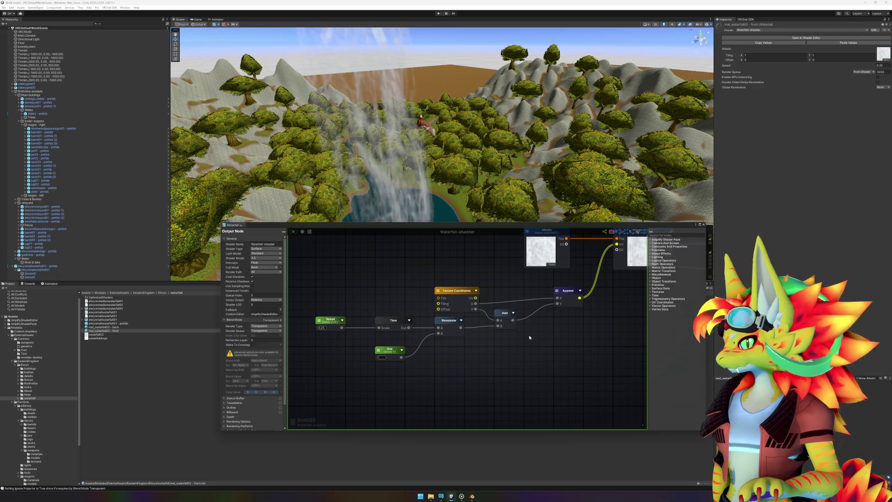
{"action": "key", "text": "f"}
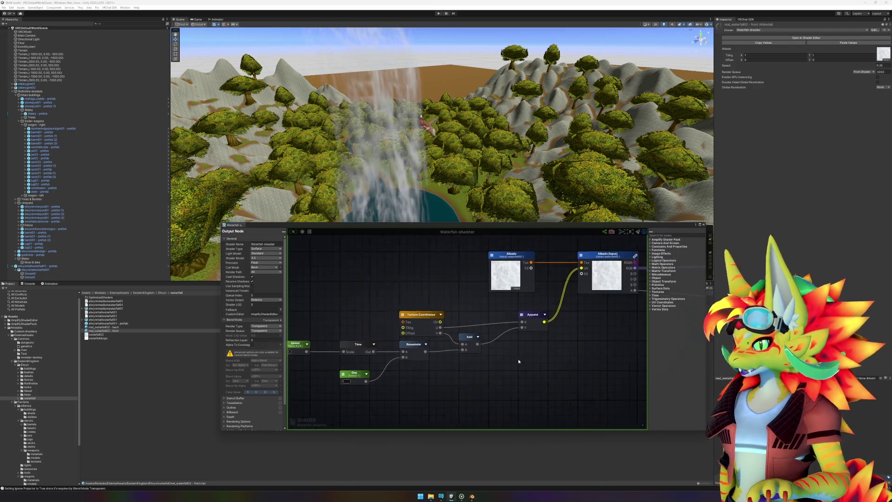
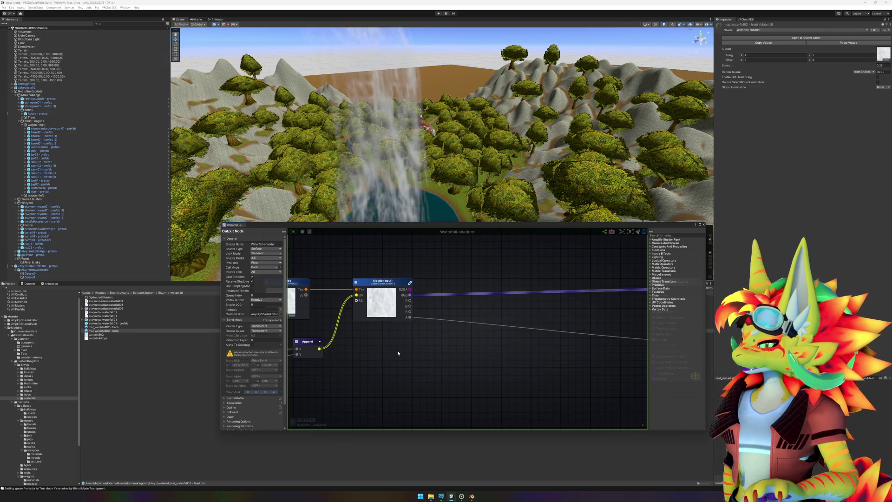
- Add a Noise Generator node beside the Texture Coordinates node
{"action": "mouse_move", "coordinate": [383, 345]}
{"action": "left_mouse_down"}
{"action": "mouse_move", "coordinate": [531, 344]}
{"action": "mouse_move", "coordinate": [477, 355]}
{"action": "mouse_move", "coordinate": [498, 351]}
{"action": "left_mouse_up"}
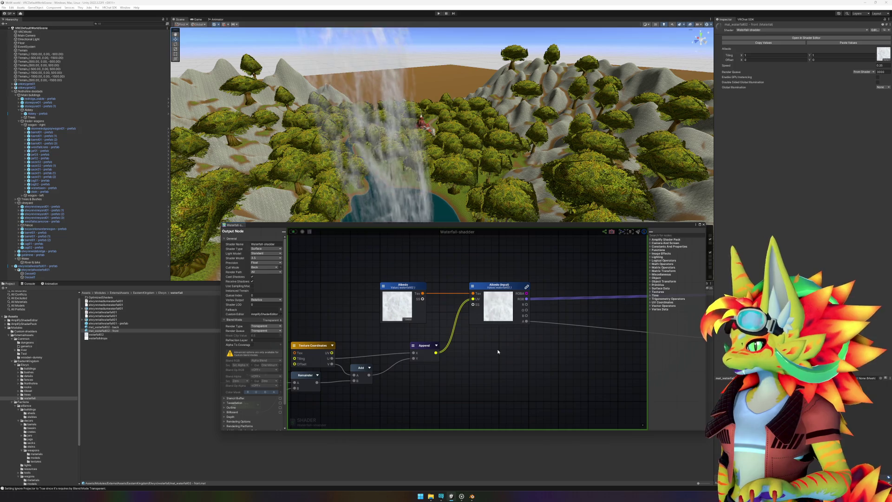
{"action": "left_click_drag", "start_coordinate": [497, 351], "coordinate": [505, 360]}
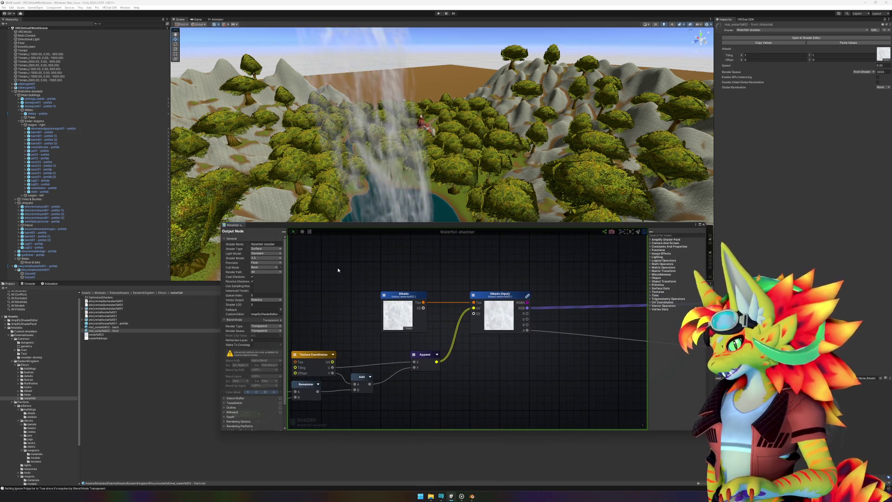
{"action": "right_click", "coordinate": [339, 272]}
{"action": "type", "text": "mult"}
{"action": "key", "text": "BackSpace"}
{"action": "key", "text": "BackSpace"}
{"action": "key", "text": "BackSpace"}
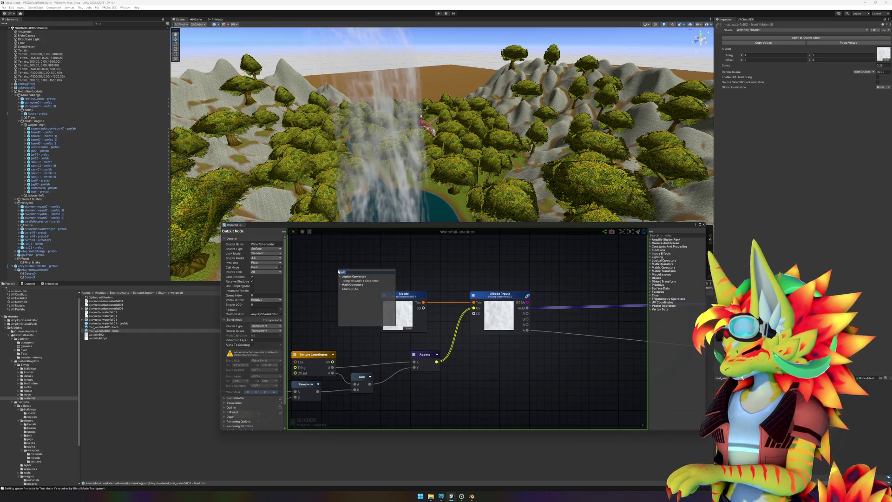
{"action": "type", "text": "noise"}
{"action": "key", "text": "Return"}
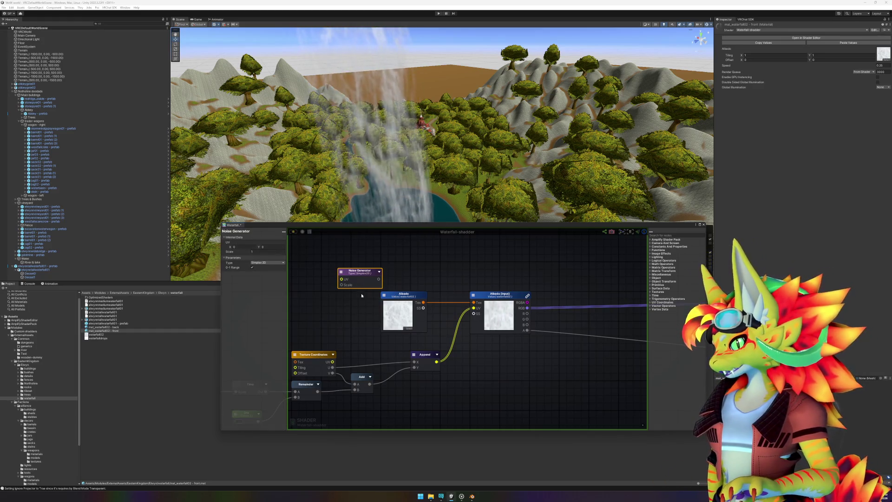
{"action": "left_click_drag", "start_coordinate": [361, 271], "coordinate": [375, 339]}
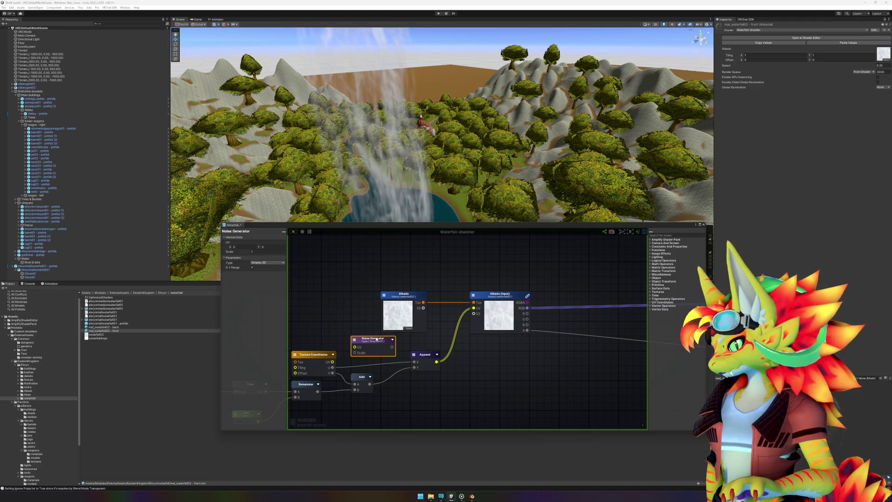
- Shift Texture Coordinates further left and place the Noise Generator above the Albedo node
{"action": "left_click_drag", "start_coordinate": [418, 388], "coordinate": [565, 384]}
{"action": "mouse_move", "coordinate": [456, 350]}
{"action": "left_mouse_down"}
{"action": "mouse_move", "coordinate": [397, 349]}
{"action": "mouse_move", "coordinate": [434, 350]}
{"action": "mouse_move", "coordinate": [427, 348]}
{"action": "left_mouse_up"}
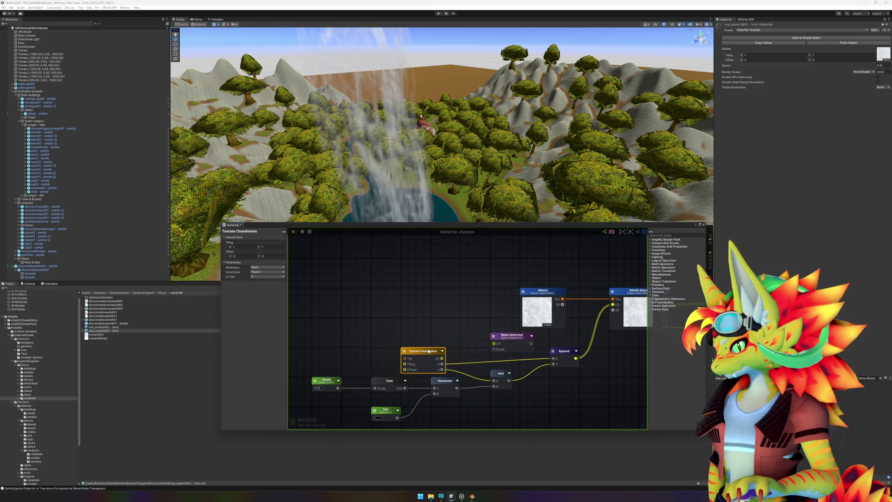
{"action": "left_click", "coordinate": [497, 400]}
{"action": "mouse_move", "coordinate": [509, 396]}
{"action": "left_mouse_down"}
{"action": "mouse_move", "coordinate": [518, 353]}
{"action": "mouse_move", "coordinate": [465, 397]}
{"action": "left_mouse_up"}
{"action": "mouse_move", "coordinate": [459, 306]}
{"action": "left_mouse_down"}
{"action": "mouse_move", "coordinate": [409, 354]}
{"action": "mouse_move", "coordinate": [499, 256]}
{"action": "left_mouse_up"}
{"action": "left_click", "coordinate": [432, 361]}
{"action": "left_click", "coordinate": [343, 328]}
- Store the Texture Coordinates UV in a Register Local Var named UV
{"action": "right_click", "coordinate": [343, 328]}
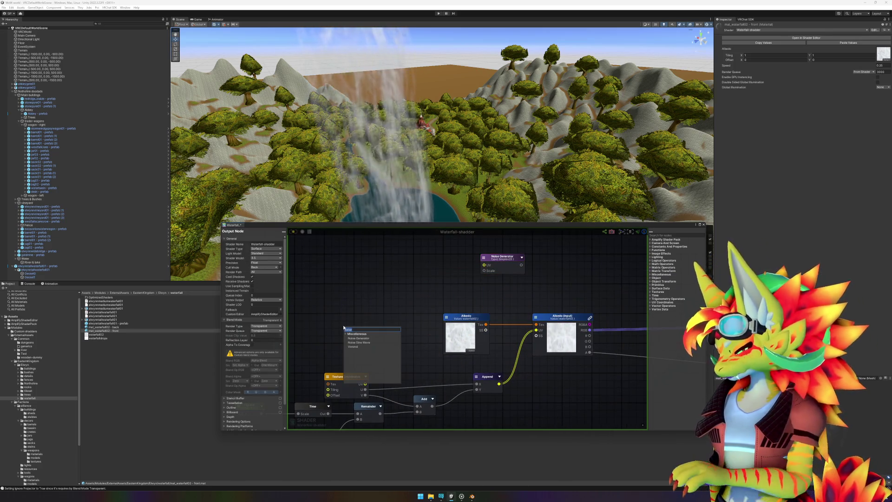
{"action": "left_click", "coordinate": [363, 344]}
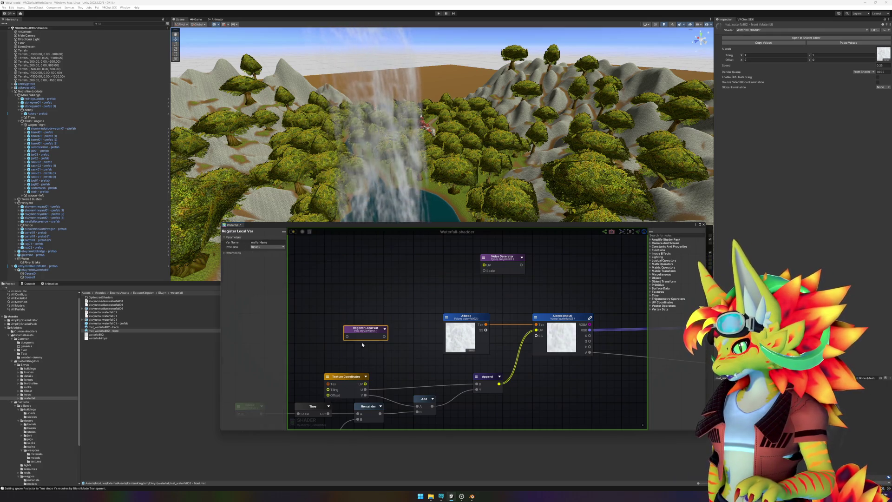
{"action": "left_click_drag", "start_coordinate": [370, 332], "coordinate": [407, 361]}
{"action": "left_click_drag", "start_coordinate": [365, 383], "coordinate": [387, 369]}
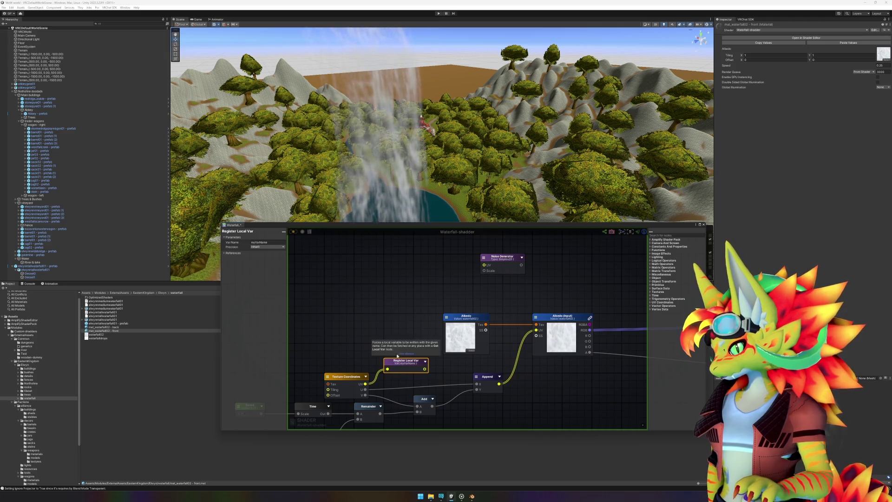
{"action": "left_click", "coordinate": [264, 242]}
{"action": "type", "text": "UVs"}
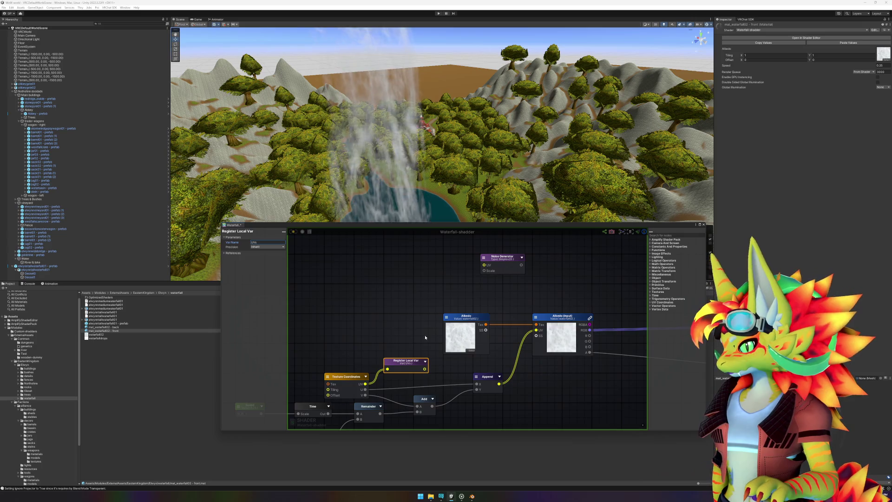
{"action": "left_click", "coordinate": [425, 337]}
- Feed a Get Local Var node into the Noise Generator's UV input
{"action": "left_click_drag", "start_coordinate": [533, 296], "coordinate": [381, 313]}
{"action": "mouse_move", "coordinate": [354, 281]}
{"action": "left_mouse_down"}
{"action": "mouse_move", "coordinate": [412, 289]}
{"action": "mouse_move", "coordinate": [405, 307]}
{"action": "left_mouse_up"}
{"action": "right_click", "coordinate": [327, 297]}
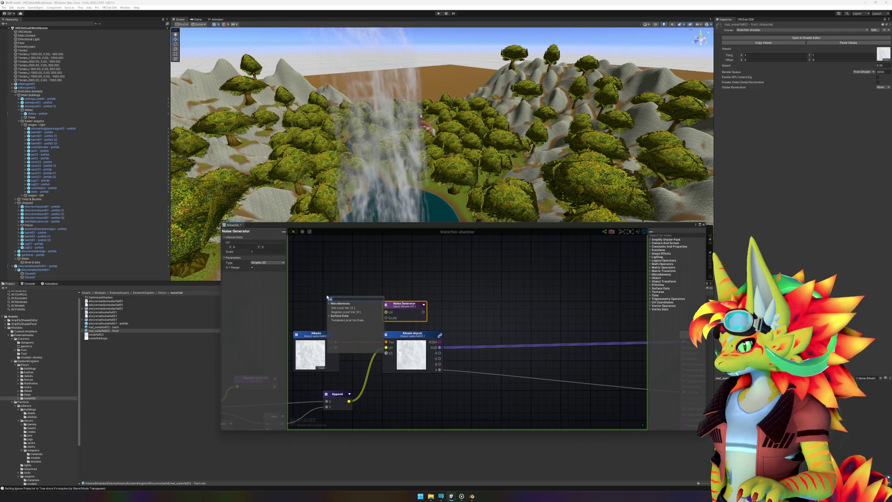
{"action": "left_click", "coordinate": [343, 308]}
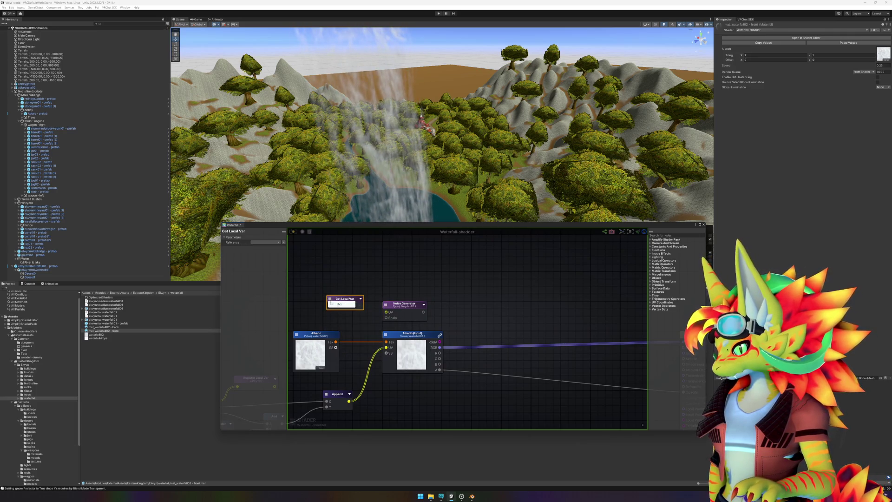
{"action": "mouse_move", "coordinate": [360, 306]}
{"action": "left_mouse_down"}
{"action": "mouse_move", "coordinate": [386, 312]}
{"action": "mouse_move", "coordinate": [341, 290]}
{"action": "mouse_move", "coordinate": [341, 276]}
{"action": "left_mouse_up"}
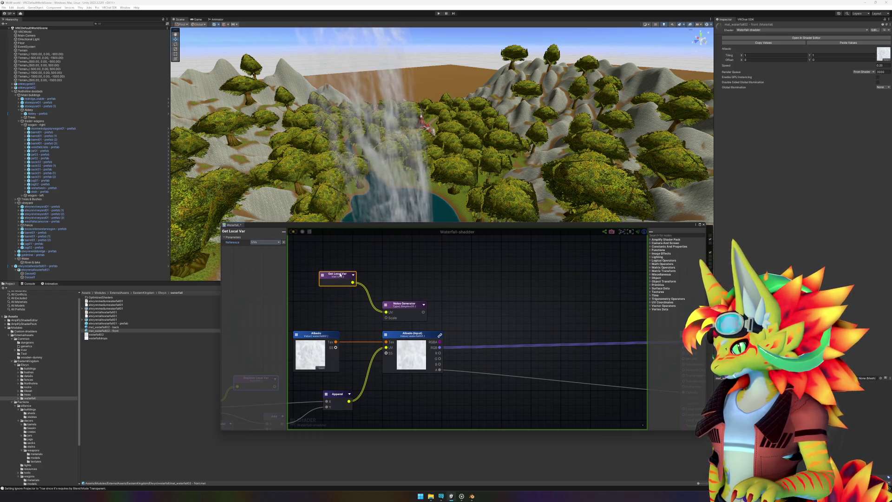
{"action": "left_click_drag", "start_coordinate": [400, 303], "coordinate": [400, 272]}
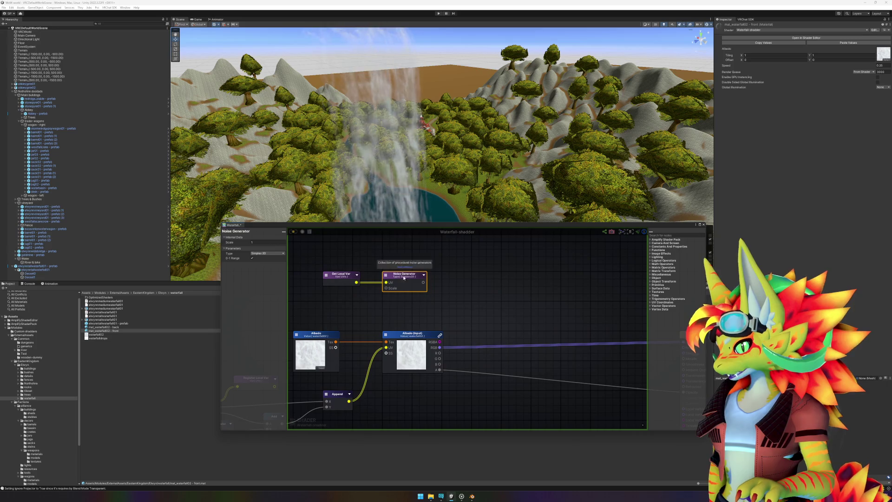
- Add a Float constant below Get Local Var and name it Scale
{"action": "right_click", "coordinate": [427, 305]}
{"action": "key", "text": "BackSpace"}
{"action": "key", "text": "BackSpace"}
{"action": "key", "text": "BackSpace"}
{"action": "type", "text": "float"}
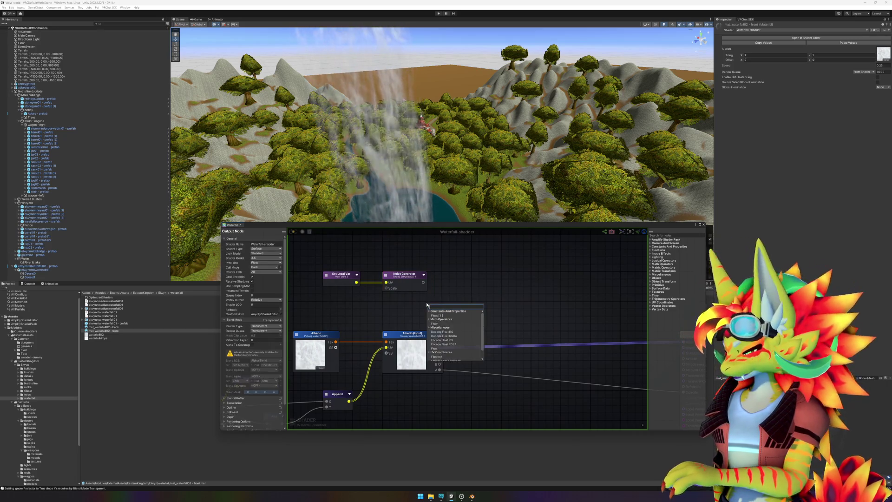
{"action": "key", "text": "Return"}
{"action": "left_click_drag", "start_coordinate": [444, 304], "coordinate": [340, 303]}
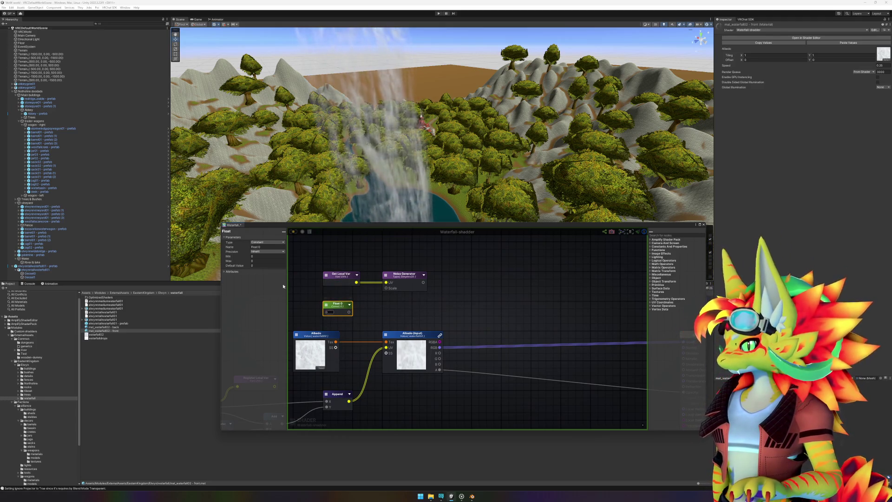
{"action": "left_click", "coordinate": [264, 247]}
{"action": "type", "text": "Scale"}
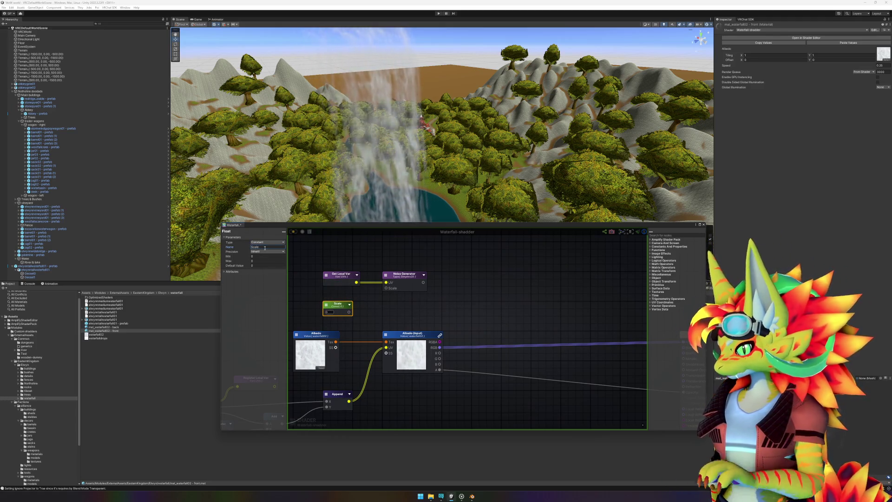
{"action": "left_click", "coordinate": [330, 313]}
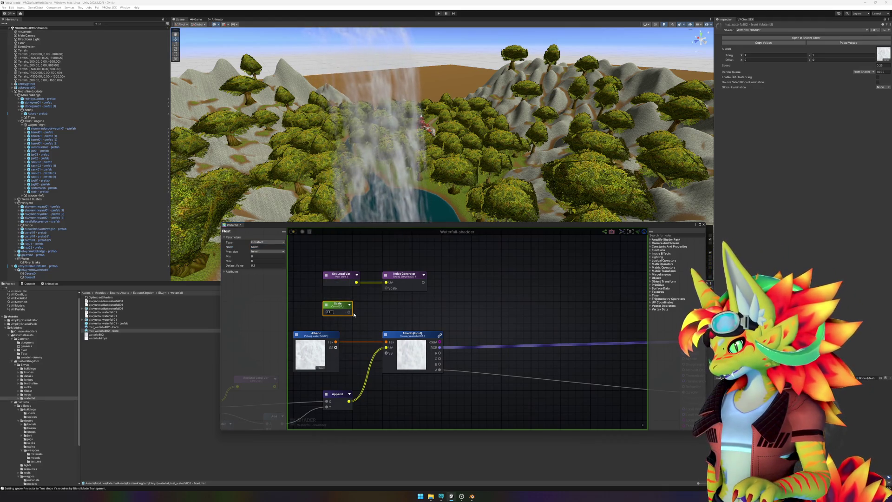
{"action": "left_click_drag", "start_coordinate": [458, 323], "coordinate": [395, 319]}
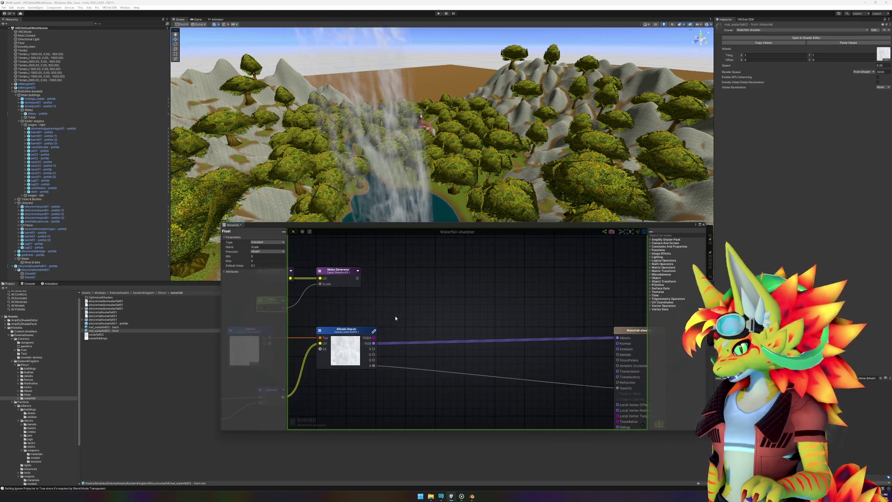
- Add a Multiply node and arrange it with the Get Local Var, Noise Generator and Scale nodes
{"action": "right_click", "coordinate": [437, 304]}
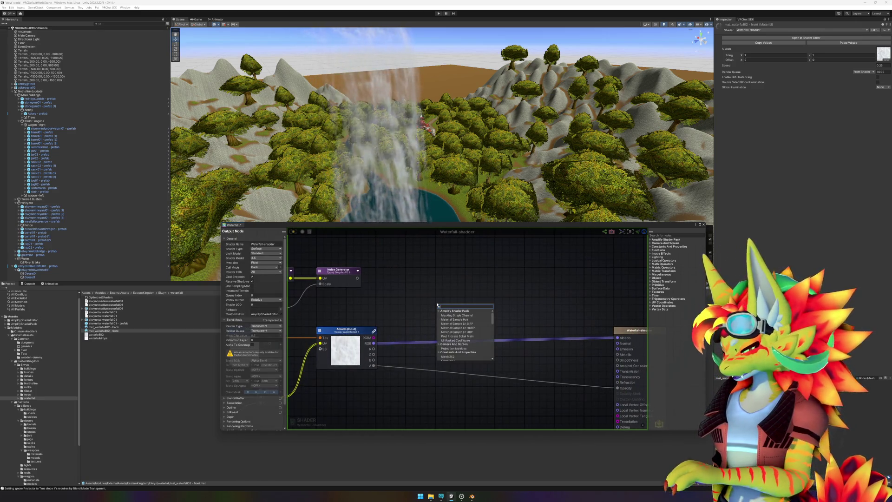
{"action": "type", "text": "mult"}
{"action": "left_click", "coordinate": [458, 323]}
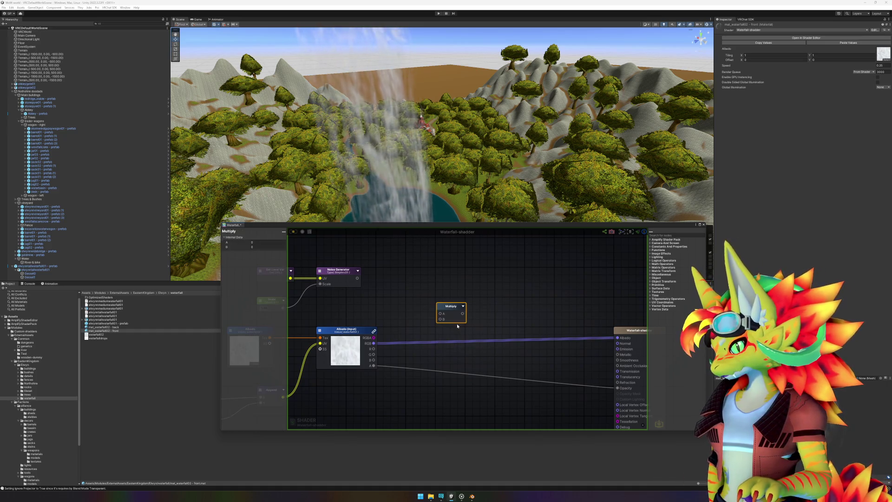
{"action": "left_click_drag", "start_coordinate": [452, 307], "coordinate": [421, 301]}
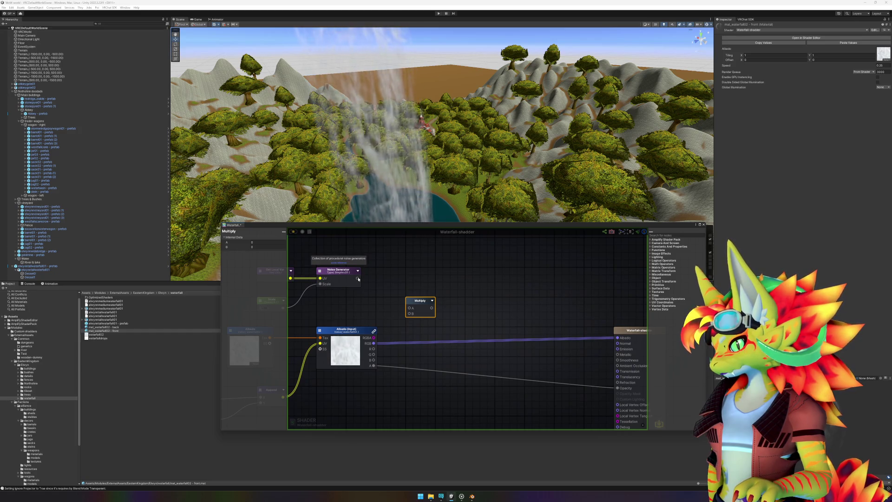
{"action": "left_click_drag", "start_coordinate": [358, 279], "coordinate": [353, 257]}
{"action": "left_click_drag", "start_coordinate": [388, 285], "coordinate": [495, 299]}
{"action": "left_click_drag", "start_coordinate": [352, 260], "coordinate": [477, 314]}
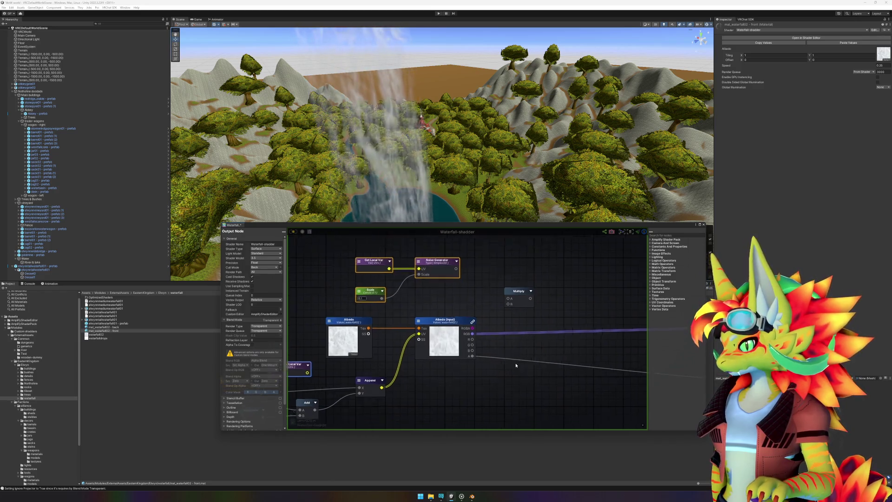
{"action": "left_click_drag", "start_coordinate": [516, 365], "coordinate": [500, 348]}
{"action": "mouse_move", "coordinate": [416, 247]}
{"action": "left_mouse_down"}
{"action": "mouse_move", "coordinate": [491, 395]}
{"action": "mouse_move", "coordinate": [505, 363]}
{"action": "left_mouse_up"}
{"action": "left_click", "coordinate": [554, 385]}
{"action": "left_click_drag", "start_coordinate": [555, 386], "coordinate": [480, 372]}
{"action": "mouse_move", "coordinate": [433, 260]}
{"action": "left_mouse_down"}
{"action": "mouse_move", "coordinate": [498, 348]}
{"action": "mouse_move", "coordinate": [491, 318]}
{"action": "left_mouse_up"}
- Multiply the Albedo alpha by the noise output and set Scale to 1
{"action": "left_click_drag", "start_coordinate": [383, 324], "coordinate": [478, 325]}
{"action": "mouse_move", "coordinate": [455, 356]}
{"action": "left_mouse_down"}
{"action": "mouse_move", "coordinate": [477, 330]}
{"action": "mouse_move", "coordinate": [625, 345]}
{"action": "left_mouse_up"}
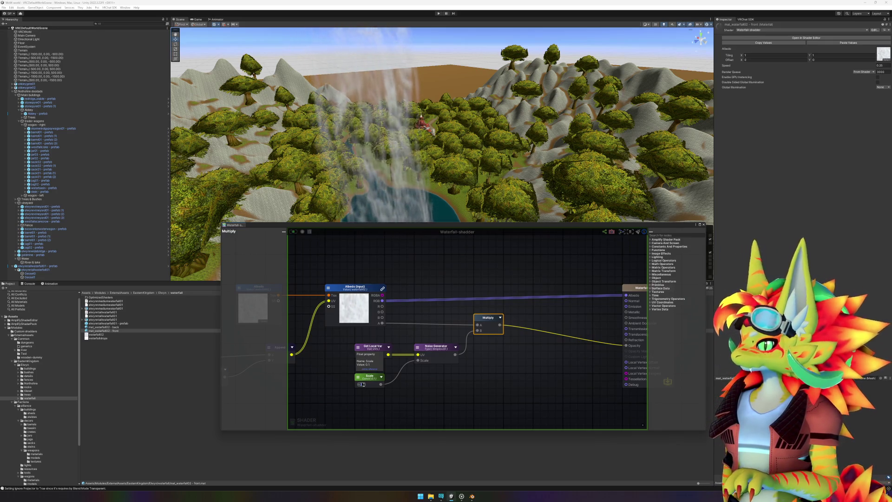
{"action": "type", "text": "0.5"}
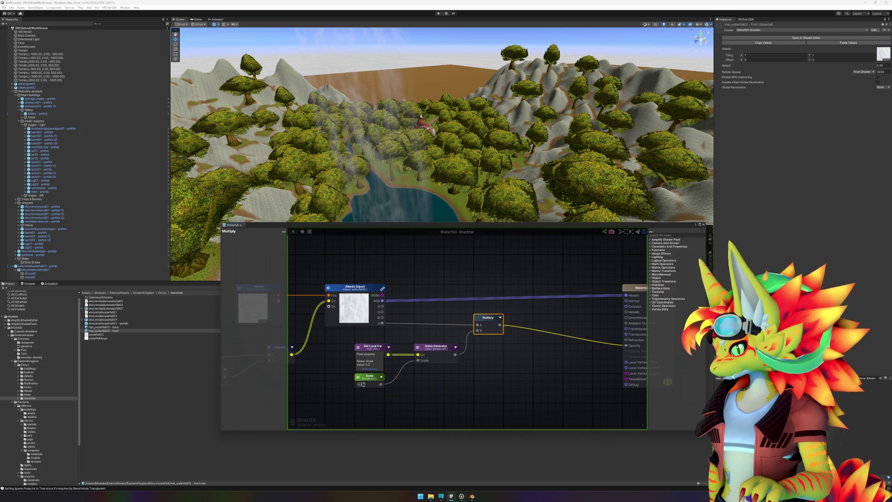
{"action": "type", "text": "1"}
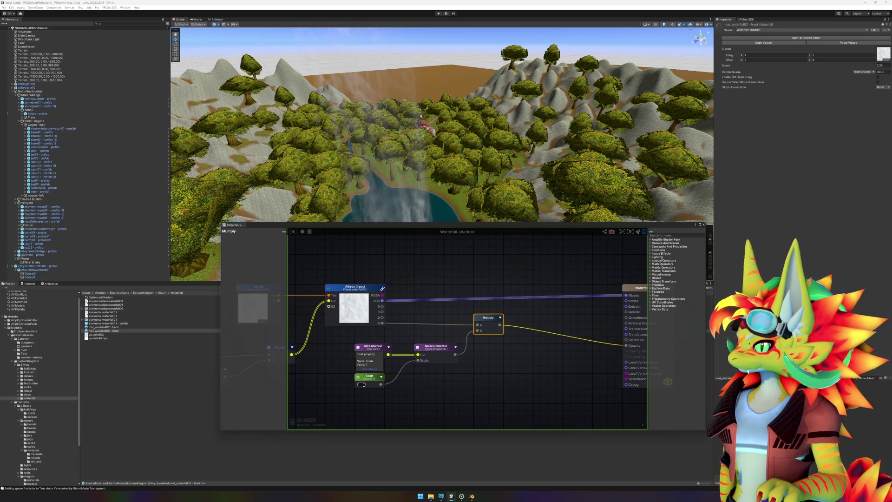
{"action": "left_click_drag", "start_coordinate": [461, 382], "coordinate": [505, 367]}
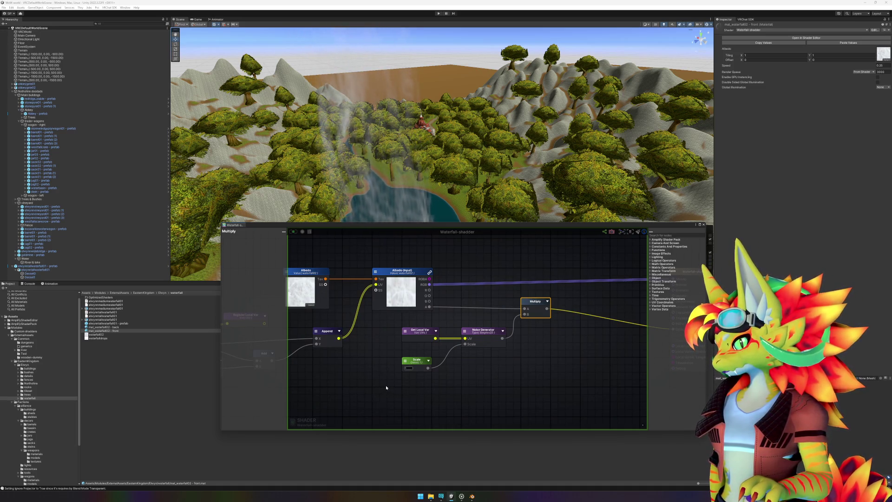
{"action": "left_click_drag", "start_coordinate": [400, 389], "coordinate": [418, 387]}
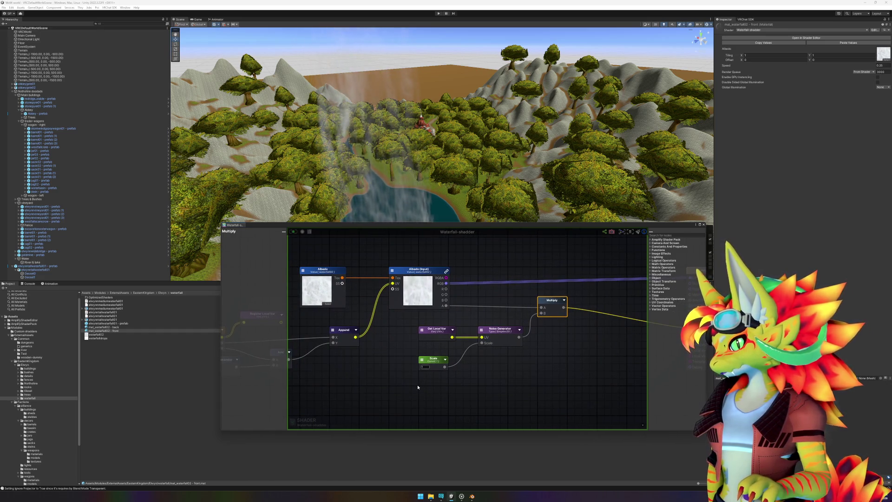
{"action": "left_click_drag", "start_coordinate": [418, 387], "coordinate": [417, 387]}
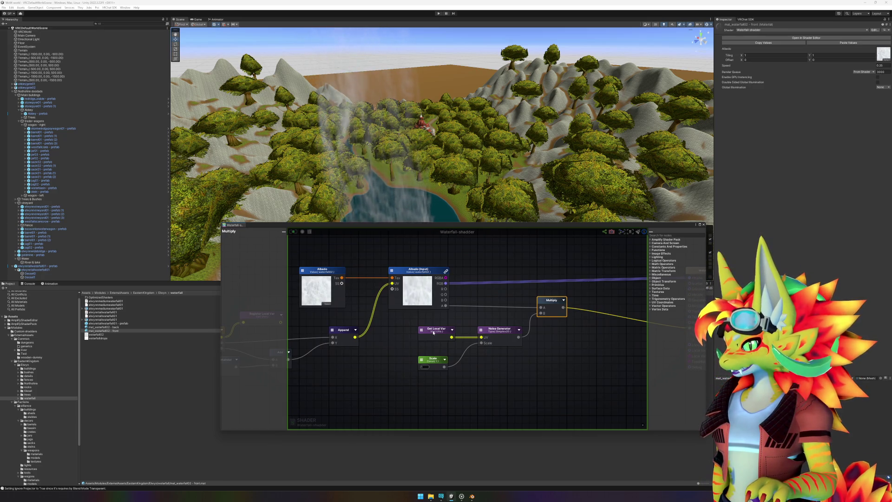
{"action": "mouse_move", "coordinate": [399, 354]}
{"action": "left_mouse_down"}
{"action": "mouse_move", "coordinate": [527, 342]}
{"action": "mouse_move", "coordinate": [397, 361]}
{"action": "mouse_move", "coordinate": [594, 336]}
{"action": "left_mouse_up"}
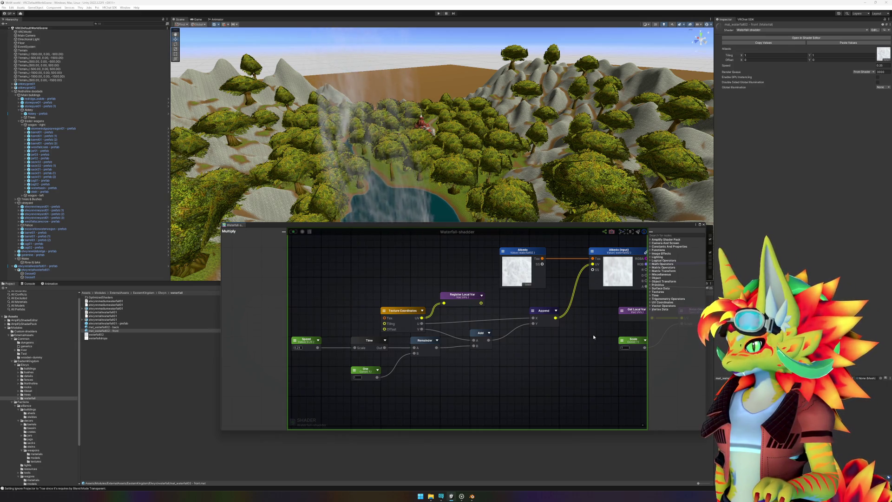
{"action": "left_click_drag", "start_coordinate": [593, 336], "coordinate": [473, 341]}
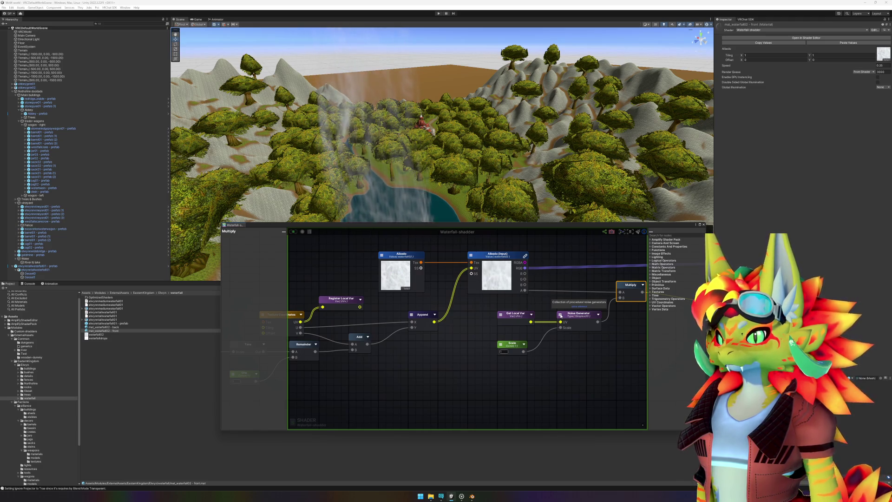
{"action": "mouse_move", "coordinate": [424, 351]}
{"action": "left_mouse_down"}
{"action": "mouse_move", "coordinate": [507, 329]}
{"action": "mouse_move", "coordinate": [553, 330]}
{"action": "left_mouse_up"}
{"action": "left_click_drag", "start_coordinate": [484, 366], "coordinate": [476, 361]}
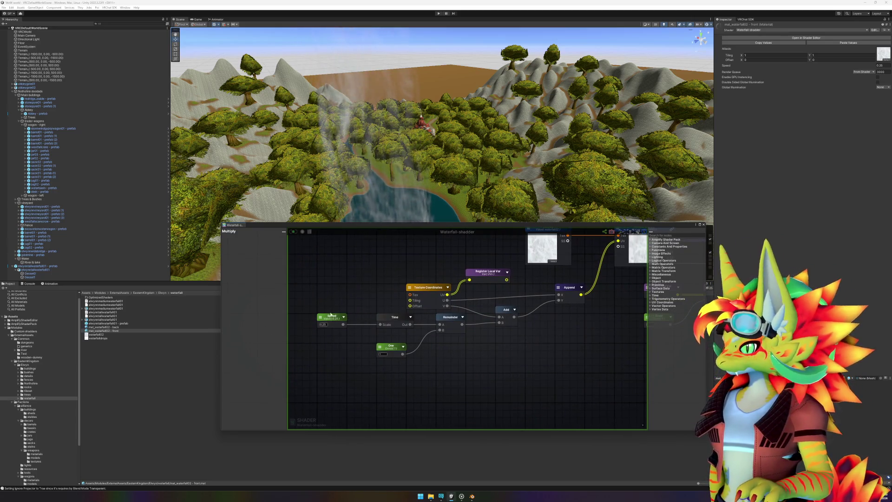
{"action": "mouse_move", "coordinate": [309, 314]}
{"action": "left_mouse_down"}
{"action": "mouse_move", "coordinate": [466, 355]}
{"action": "mouse_move", "coordinate": [472, 338]}
{"action": "mouse_move", "coordinate": [472, 360]}
{"action": "left_mouse_up"}
{"action": "left_click_drag", "start_coordinate": [559, 365], "coordinate": [392, 357]}
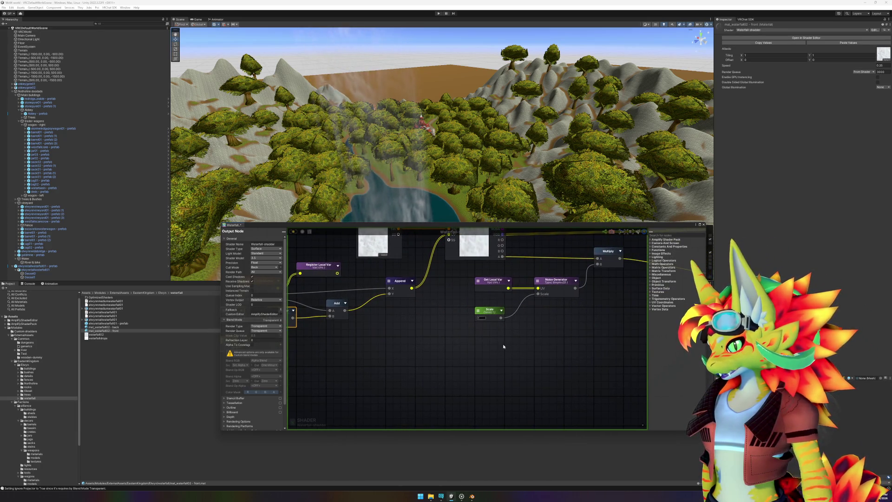
{"action": "left_click_drag", "start_coordinate": [506, 345], "coordinate": [538, 341]}
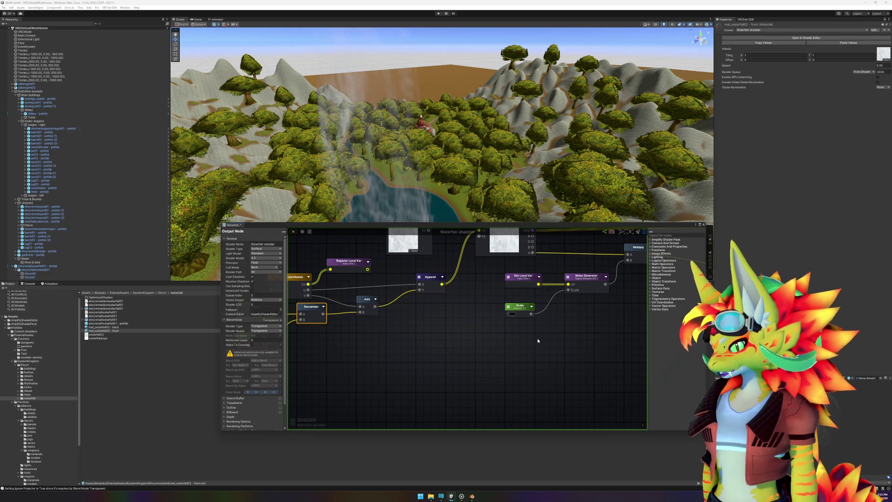
{"action": "left_click_drag", "start_coordinate": [538, 341], "coordinate": [573, 331]}
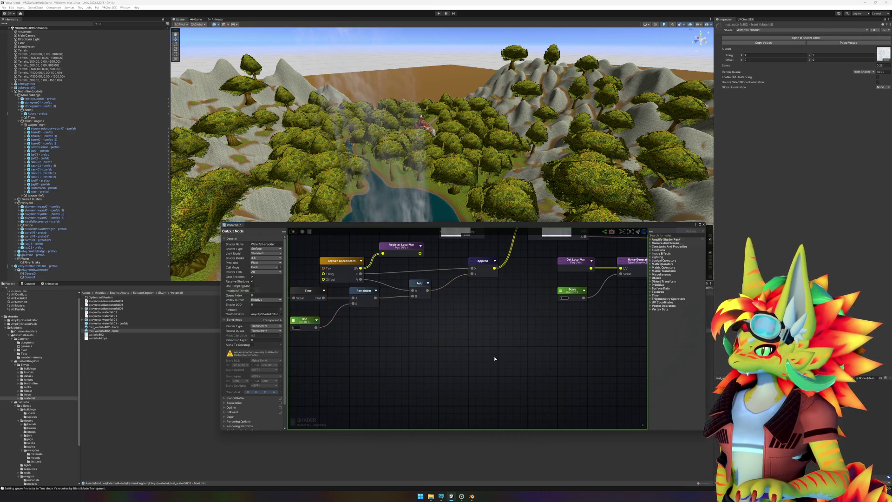
- Paste the copied Speed, Time, Remainder and One nodes, then delete them again
{"action": "key", "text": "ctrl+v"}
{"action": "left_click_drag", "start_coordinate": [513, 355], "coordinate": [488, 352]}
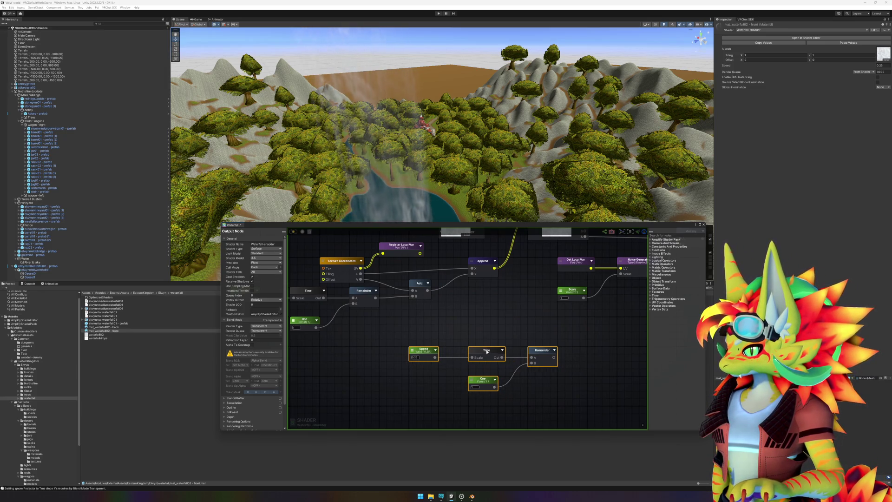
{"action": "left_click", "coordinate": [495, 334]}
{"action": "mouse_move", "coordinate": [495, 335]}
{"action": "left_mouse_down"}
{"action": "mouse_move", "coordinate": [433, 335]}
{"action": "mouse_move", "coordinate": [420, 326]}
{"action": "left_mouse_up"}
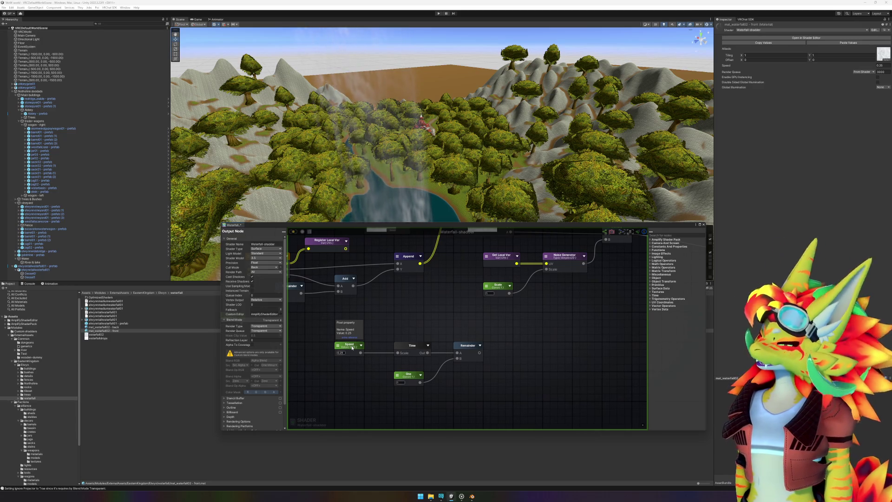
{"action": "left_click_drag", "start_coordinate": [329, 326], "coordinate": [518, 395]}
{"action": "key", "text": "Delete"}
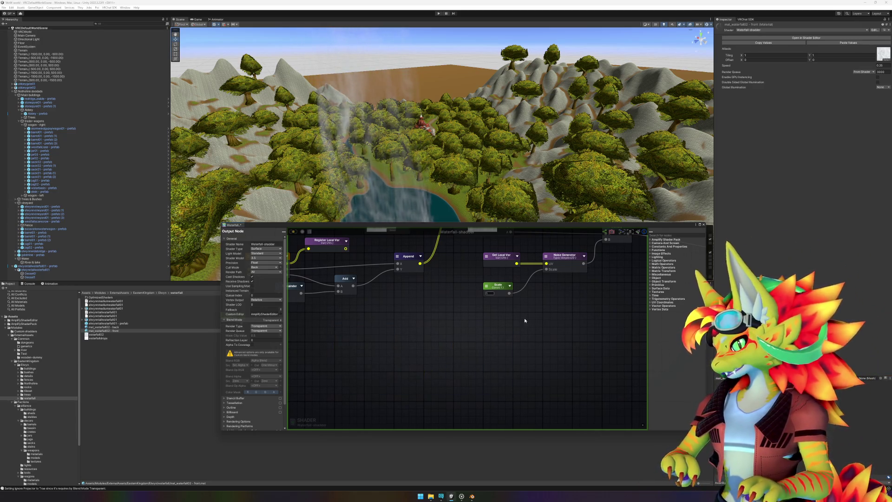
- Delete the noise, Scale and Multiply nodes and wire Albedo alpha directly into Opacity
{"action": "left_click_drag", "start_coordinate": [525, 321], "coordinate": [457, 400]}
{"action": "left_click_drag", "start_coordinate": [410, 324], "coordinate": [548, 393]}
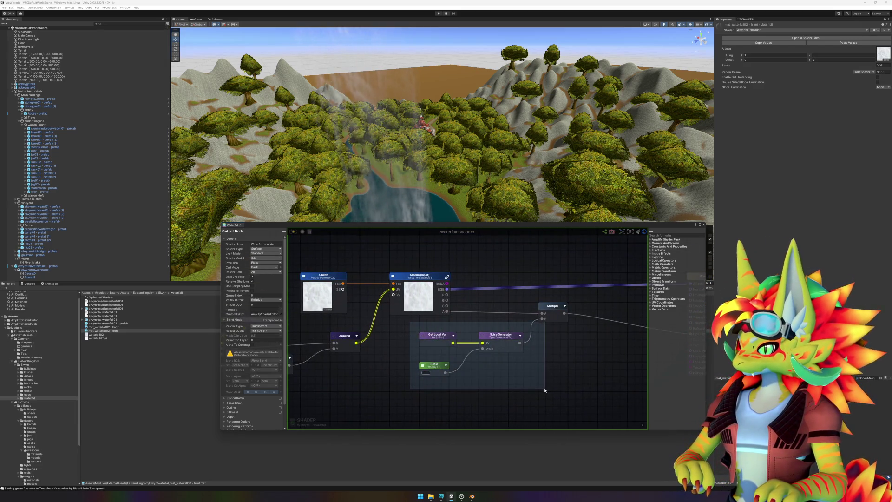
{"action": "key", "text": "Delete"}
{"action": "left_click_drag", "start_coordinate": [529, 358], "coordinate": [384, 346]}
{"action": "mouse_move", "coordinate": [303, 300]}
{"action": "left_mouse_down"}
{"action": "mouse_move", "coordinate": [507, 310]}
{"action": "mouse_move", "coordinate": [547, 321]}
{"action": "left_mouse_up"}
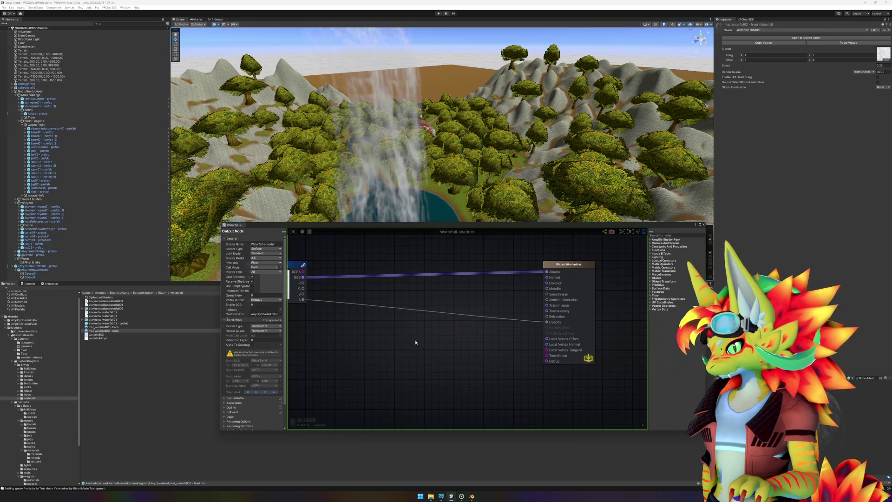
{"action": "left_click_drag", "start_coordinate": [435, 311], "coordinate": [537, 314]}
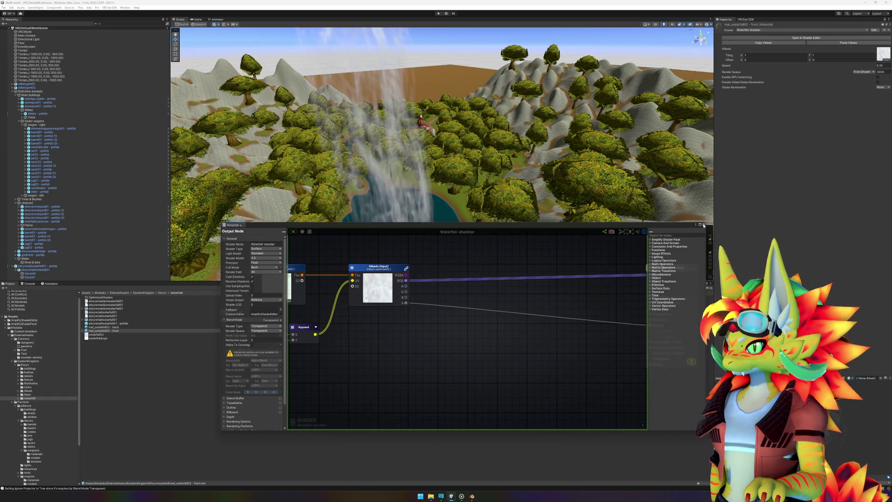
- Close the Amplify Shader Editor and view the waterfall in the Scene
{"action": "left_click", "coordinate": [704, 226]}
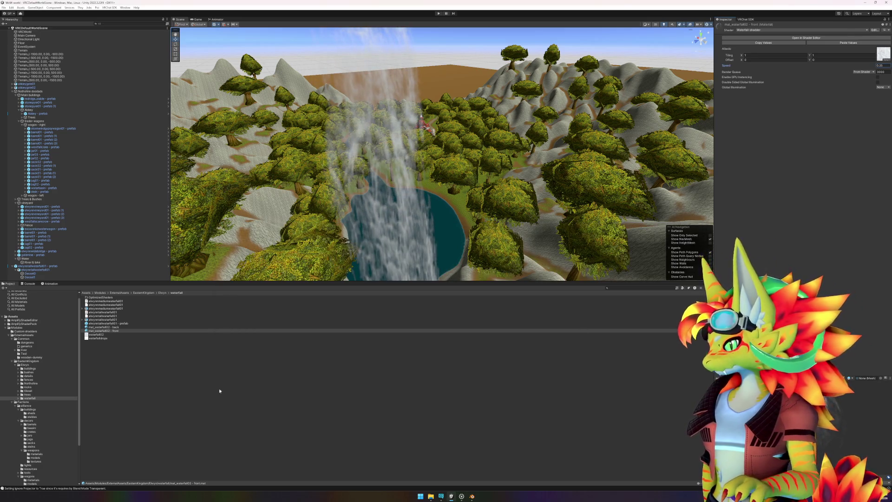
{"action": "left_click", "coordinate": [193, 385]}
{"action": "mouse_move", "coordinate": [453, 240]}
{"action": "left_mouse_down"}
{"action": "mouse_move", "coordinate": [448, 215]}
{"action": "mouse_move", "coordinate": [463, 205]}
{"action": "mouse_move", "coordinate": [469, 212]}
{"action": "left_mouse_up"}
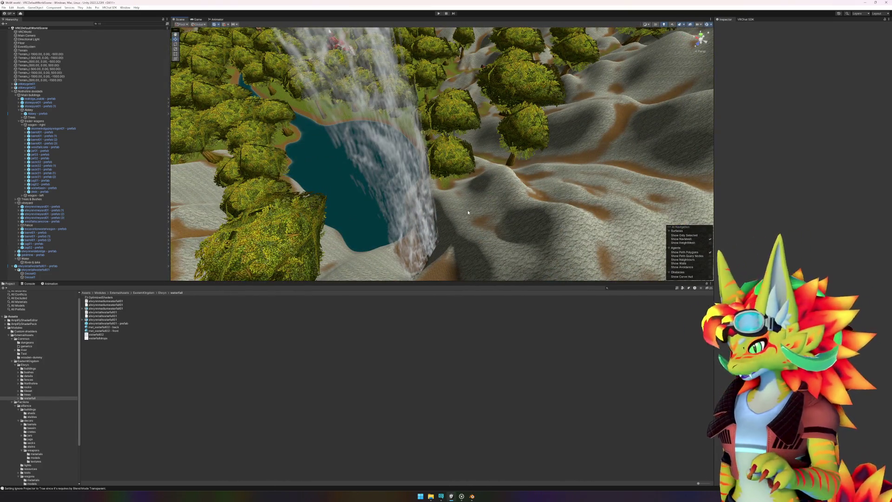
- Open the elwynntallwaterfall01 prefab and check which materials Geoset0 and Geoset1 use
{"action": "left_click", "coordinate": [117, 324]}
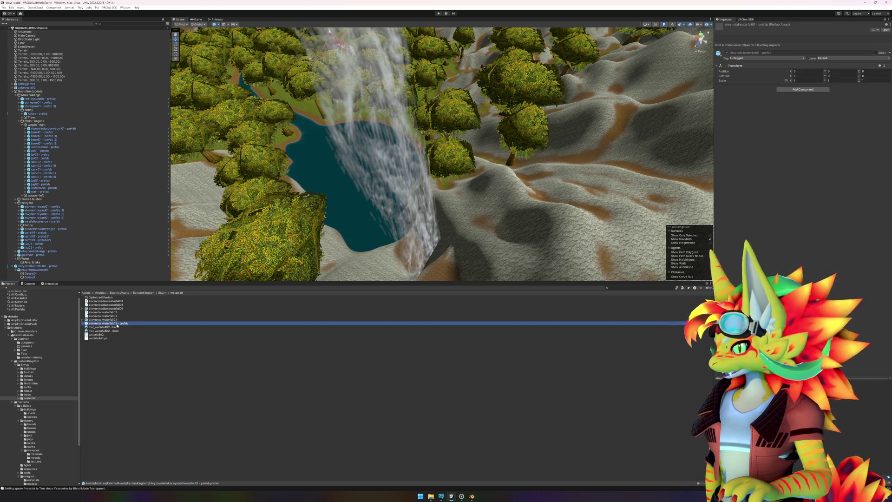
{"action": "double_click", "coordinate": [116, 324]}
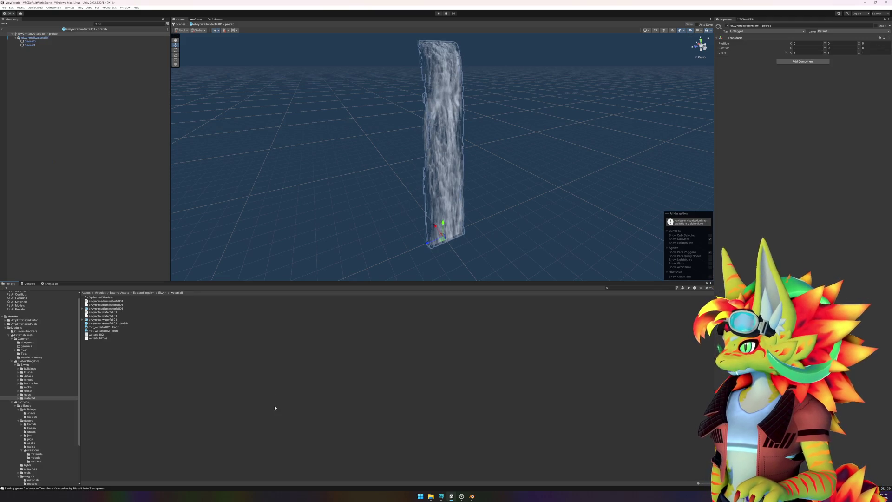
{"action": "left_click", "coordinate": [33, 42]}
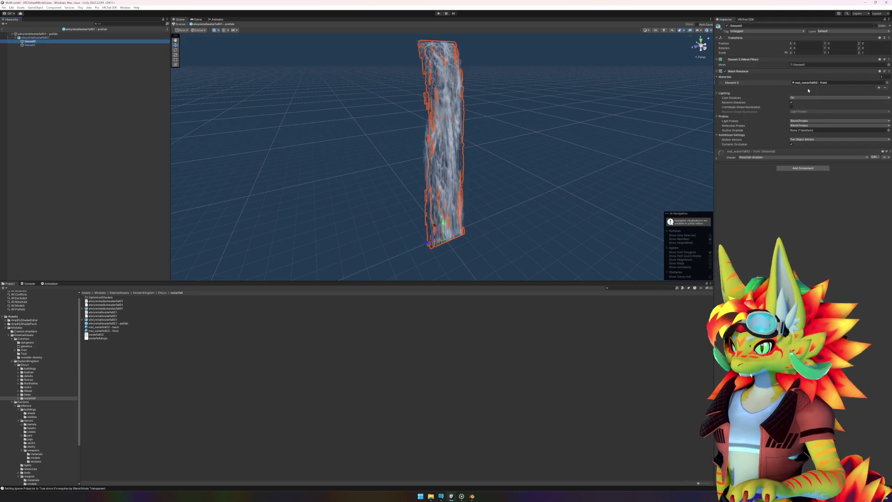
{"action": "left_click", "coordinate": [44, 44]}
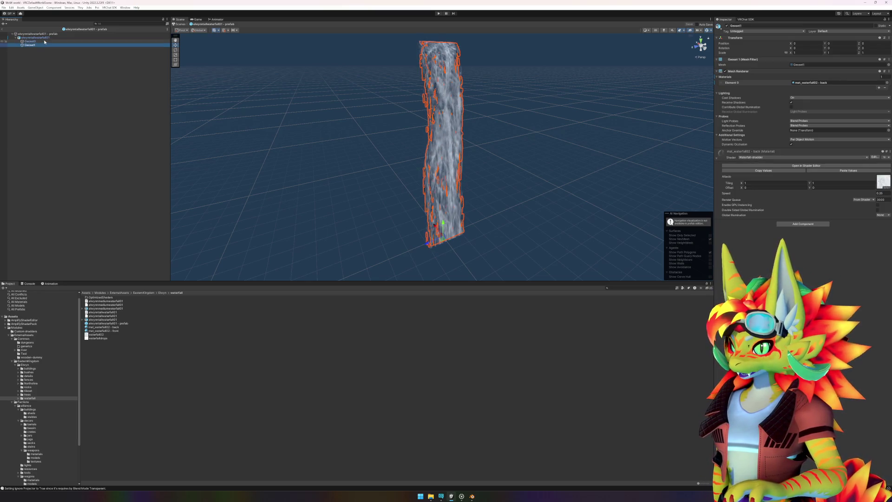
{"action": "left_click", "coordinate": [44, 42]}
{"action": "left_click", "coordinate": [46, 45]}
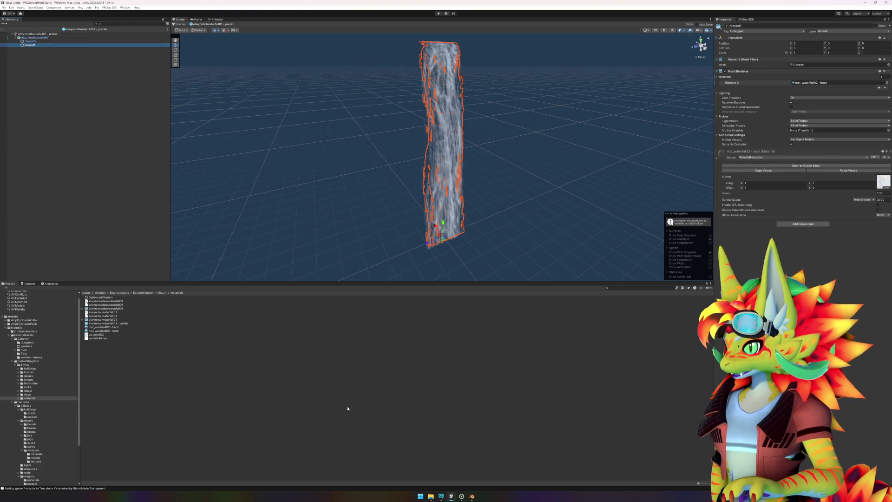
- Set the mat_waterfall02 - front material's Speed to 0.17
{"action": "left_click", "coordinate": [116, 328]}
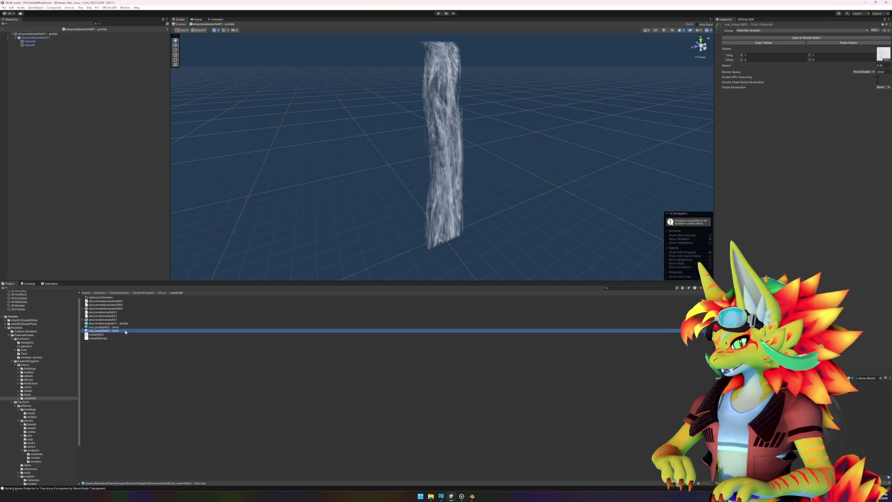
{"action": "left_click", "coordinate": [125, 331]}
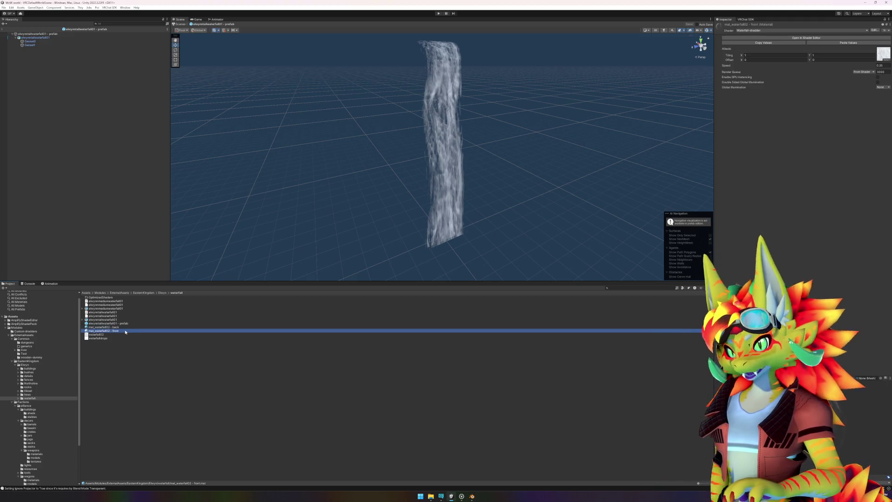
{"action": "key", "text": "Up"}
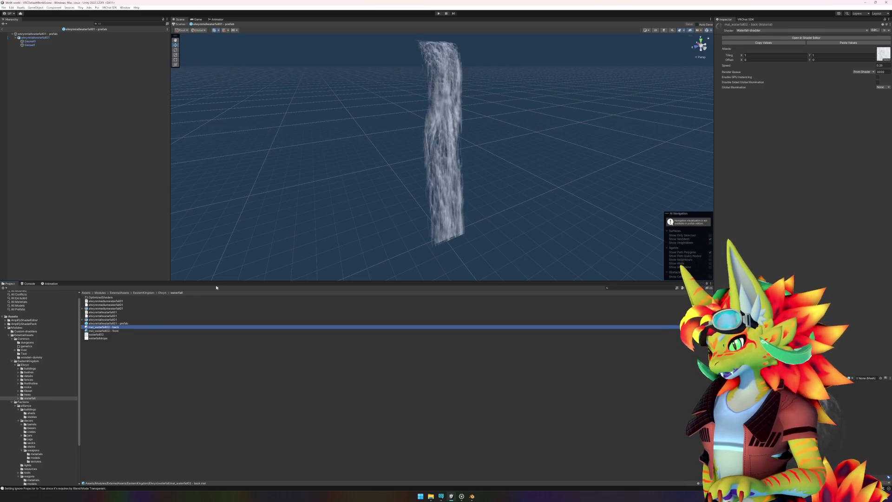
{"action": "left_click", "coordinate": [123, 330]}
{"action": "left_click", "coordinate": [882, 65]}
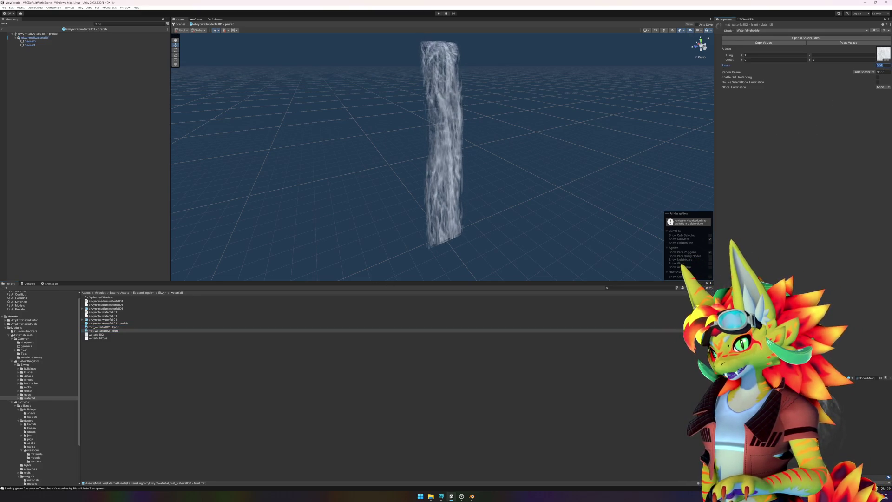
{"action": "type", "text": "17"}
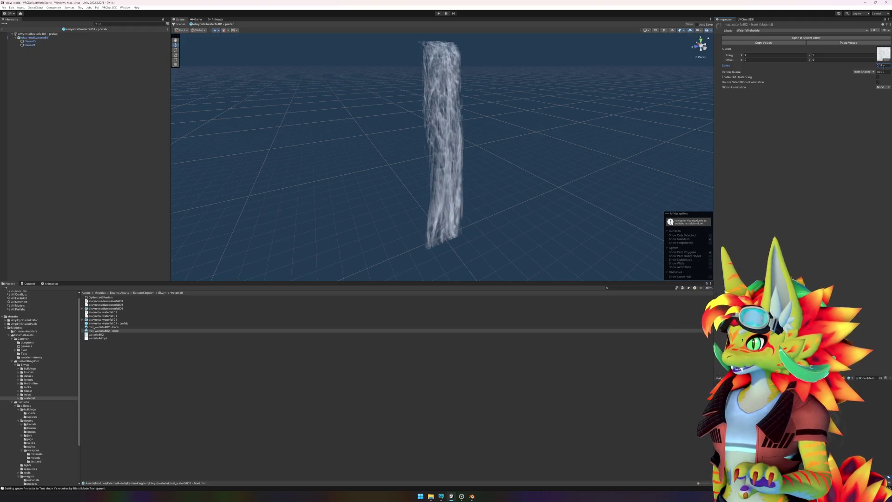
{"action": "key", "text": "Return"}
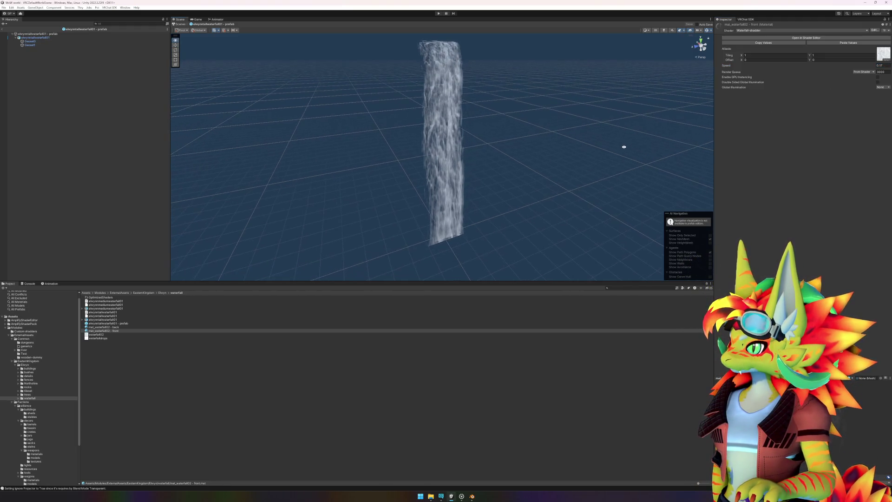
- Inspect the waterfall object in the Scene and the gizmo visibility settings
{"action": "left_click", "coordinate": [465, 373]}
{"action": "left_click", "coordinate": [433, 178]}
{"action": "left_click", "coordinate": [508, 173]}
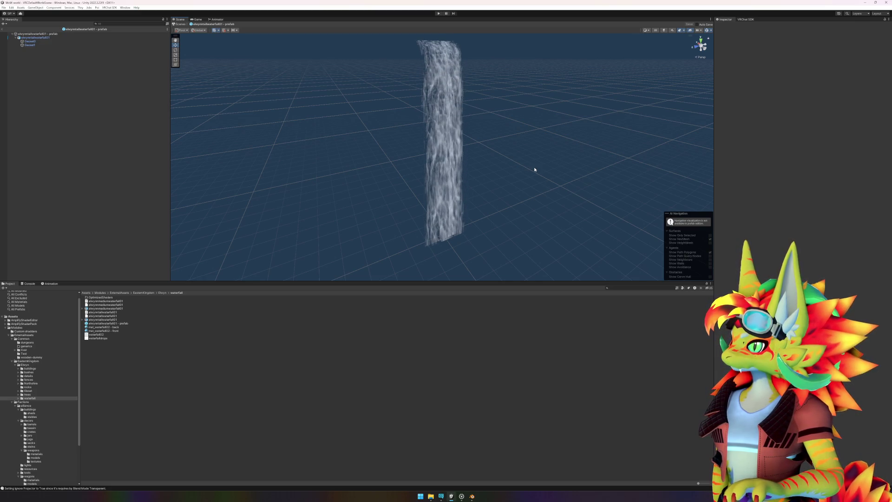
{"action": "mouse_move", "coordinate": [555, 164]}
{"action": "left_mouse_down"}
{"action": "mouse_move", "coordinate": [539, 167]}
{"action": "mouse_move", "coordinate": [562, 173]}
{"action": "mouse_move", "coordinate": [563, 185]}
{"action": "mouse_move", "coordinate": [572, 176]}
{"action": "left_mouse_up"}
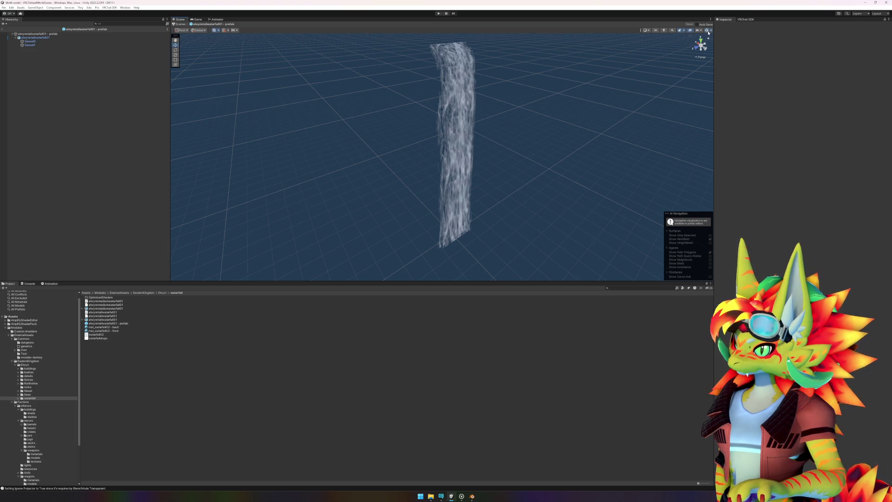
{"action": "left_click", "coordinate": [710, 31]}
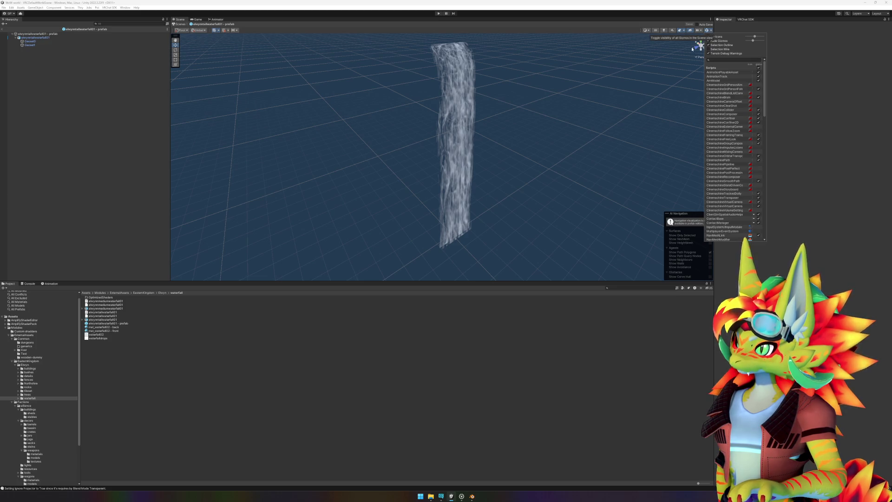
{"action": "left_click", "coordinate": [663, 80]}
{"action": "left_click_drag", "start_coordinate": [623, 86], "coordinate": [413, 114]}
{"action": "left_click", "coordinate": [415, 118]}
{"action": "left_click", "coordinate": [418, 123]}
{"action": "left_click", "coordinate": [422, 128]}
{"action": "left_click", "coordinate": [425, 133]}
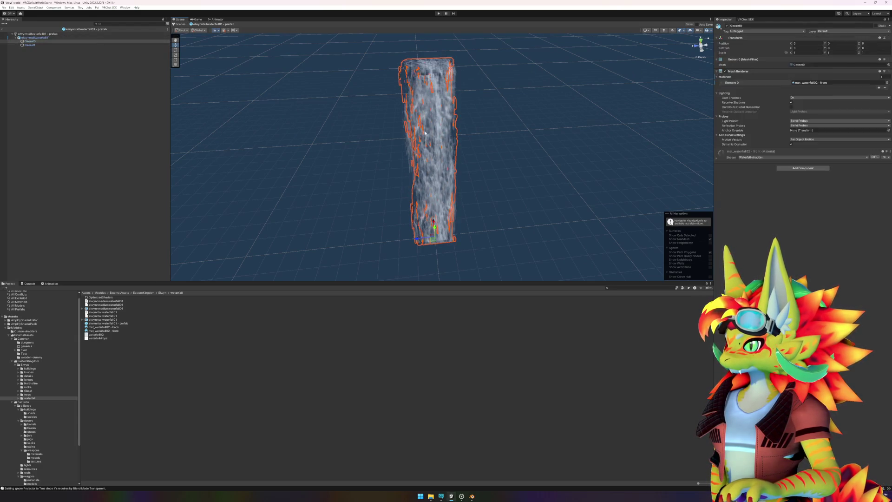
{"action": "left_click", "coordinate": [425, 134]}
{"action": "left_click", "coordinate": [530, 163]}
{"action": "mouse_move", "coordinate": [530, 163]}
{"action": "left_mouse_down"}
{"action": "mouse_move", "coordinate": [570, 177]}
{"action": "mouse_move", "coordinate": [534, 188]}
{"action": "left_mouse_up"}
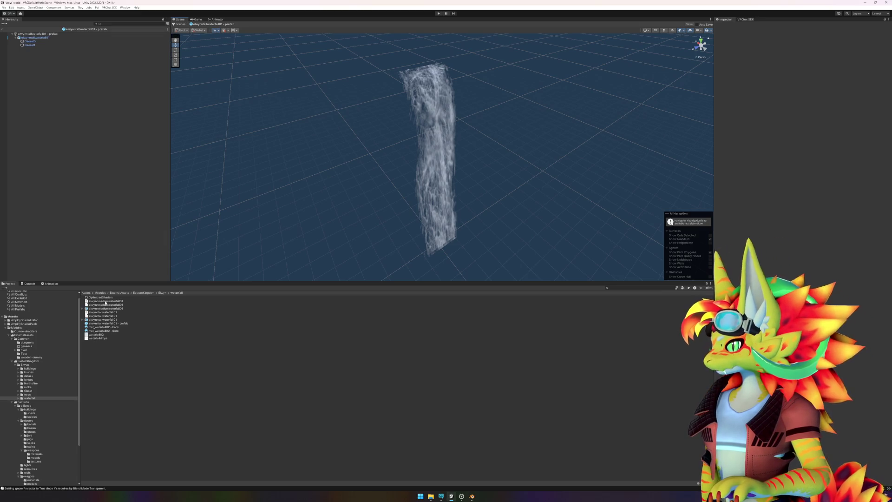
{"action": "left_click", "coordinate": [52, 38]}
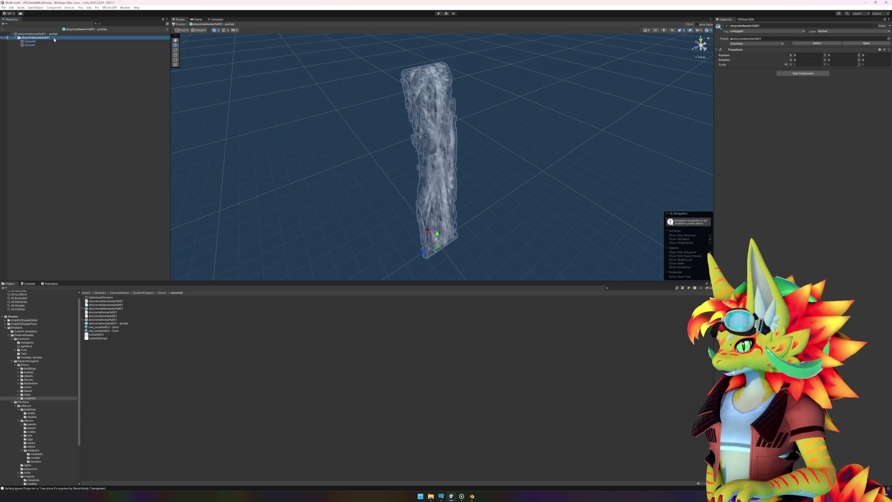
- Add an LOD Group with only LOD 0, holding the waterfall renderers and culling at 2%
{"action": "left_click", "coordinate": [810, 74]}
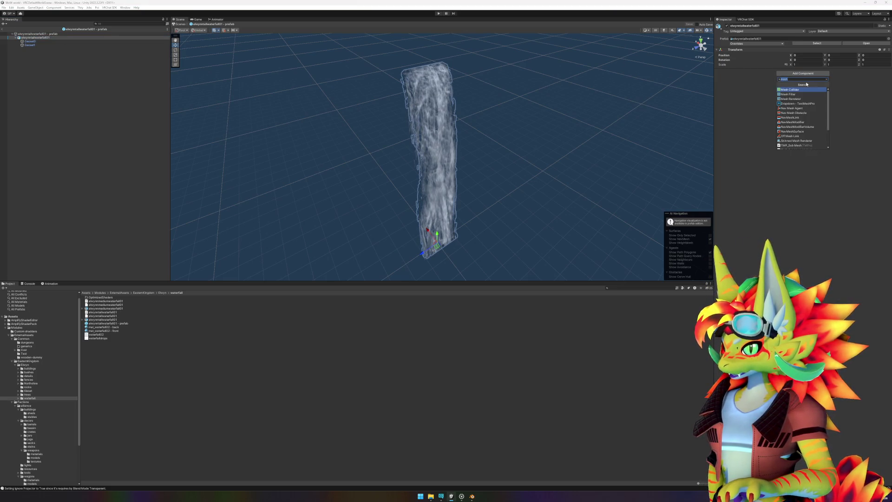
{"action": "type", "text": "lod"}
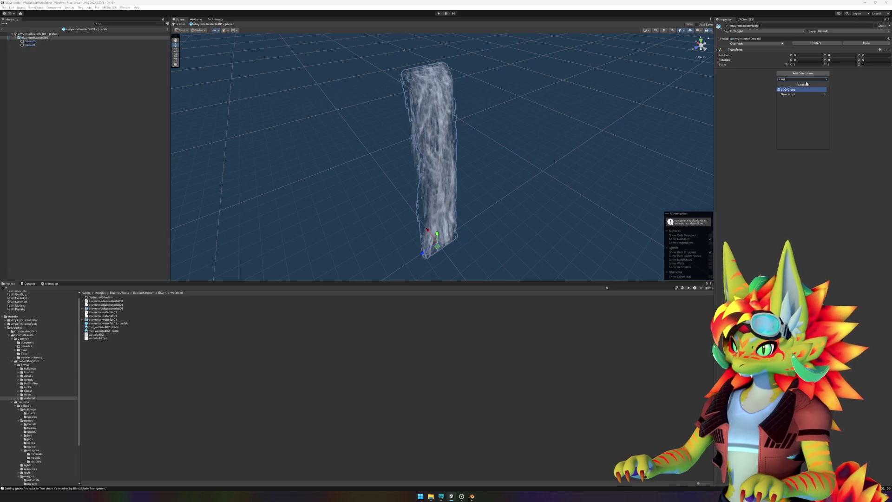
{"action": "left_click", "coordinate": [803, 91]}
{"action": "right_click", "coordinate": [774, 86]}
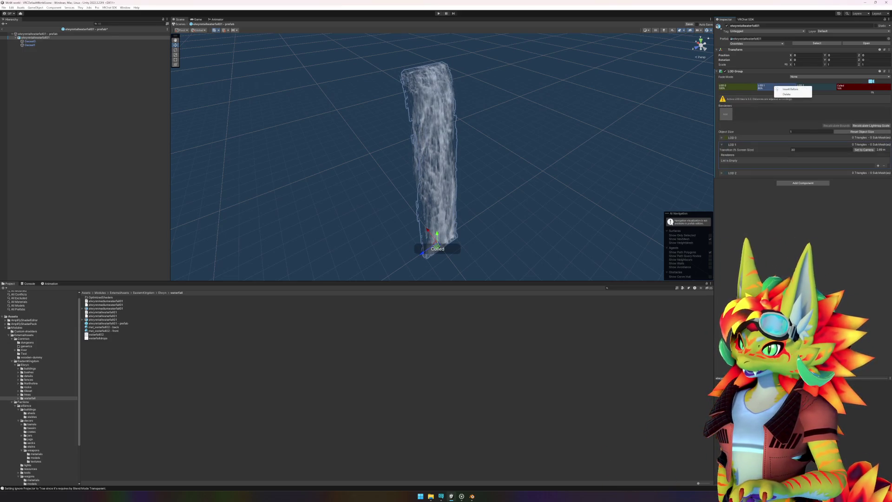
{"action": "left_click", "coordinate": [786, 94]}
{"action": "right_click", "coordinate": [775, 88]}
{"action": "left_click", "coordinate": [786, 96]}
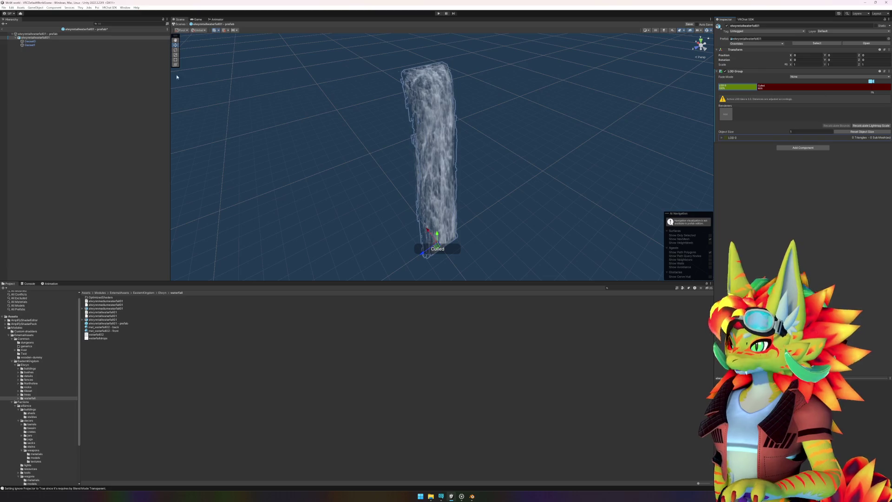
{"action": "left_click_drag", "start_coordinate": [41, 39], "coordinate": [747, 89]}
{"action": "left_click", "coordinate": [806, 144]}
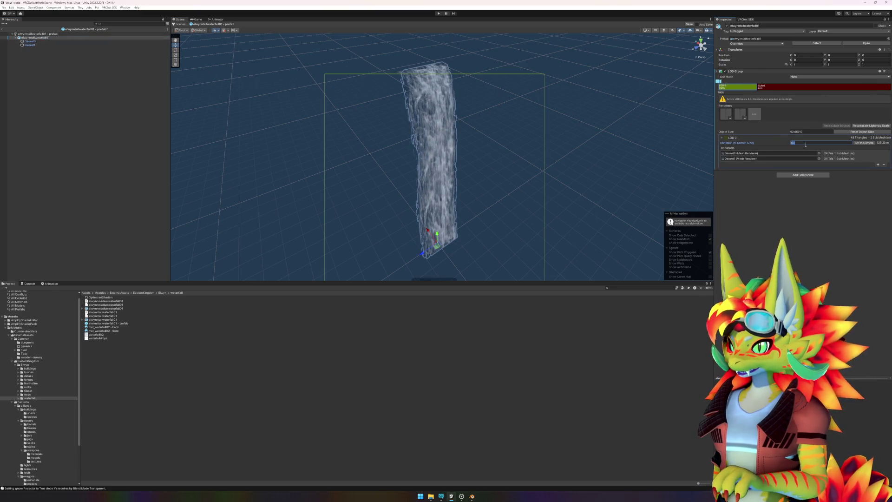
{"action": "type", "text": "2"}
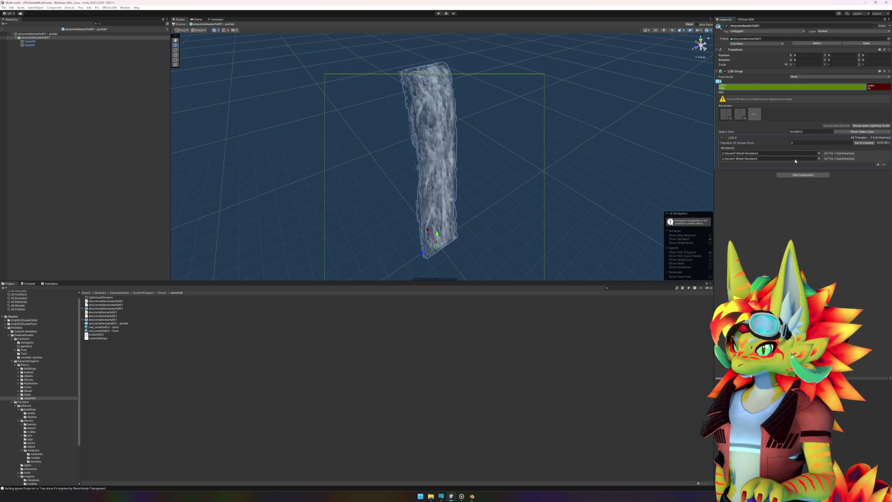
- Save the waterfall prefab and return to the main scene
{"action": "left_click", "coordinate": [511, 365]}
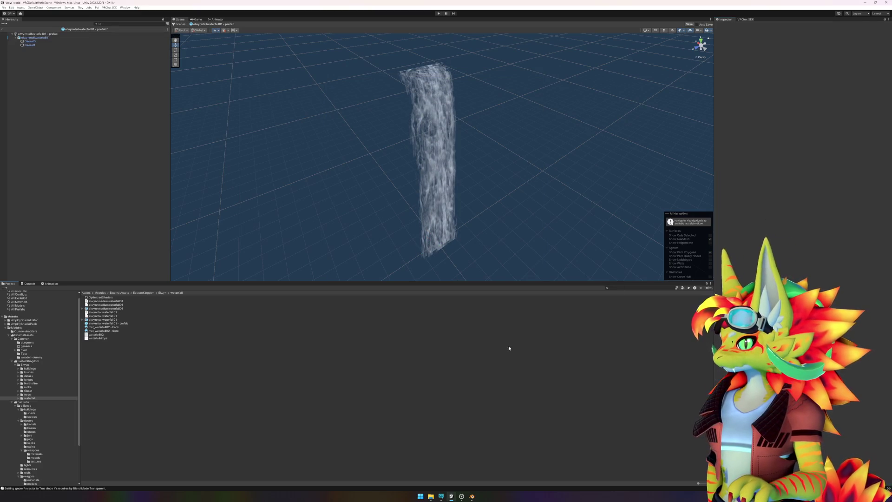
{"action": "key", "text": "ctrl+s"}
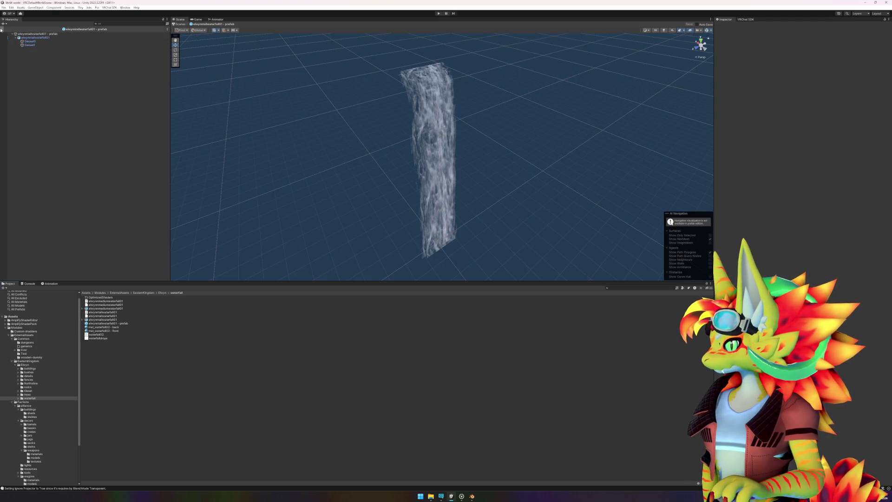
{"action": "left_click", "coordinate": [4, 33]}
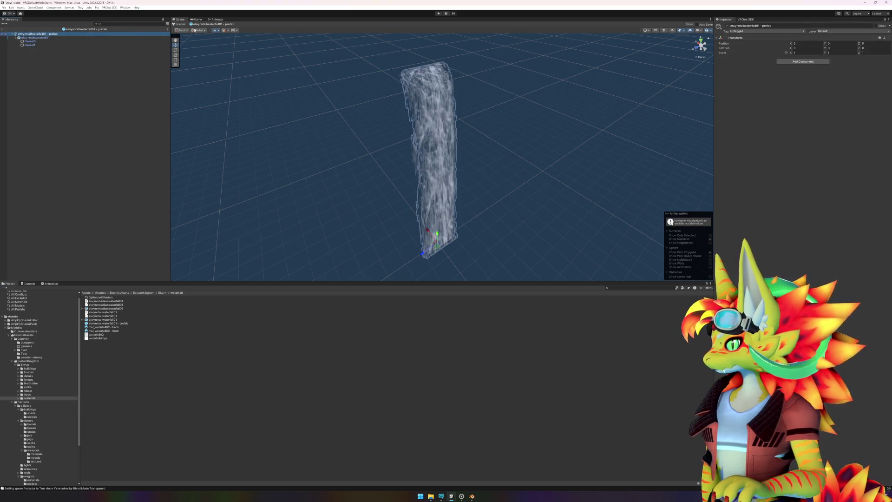
{"action": "left_click", "coordinate": [103, 37]}
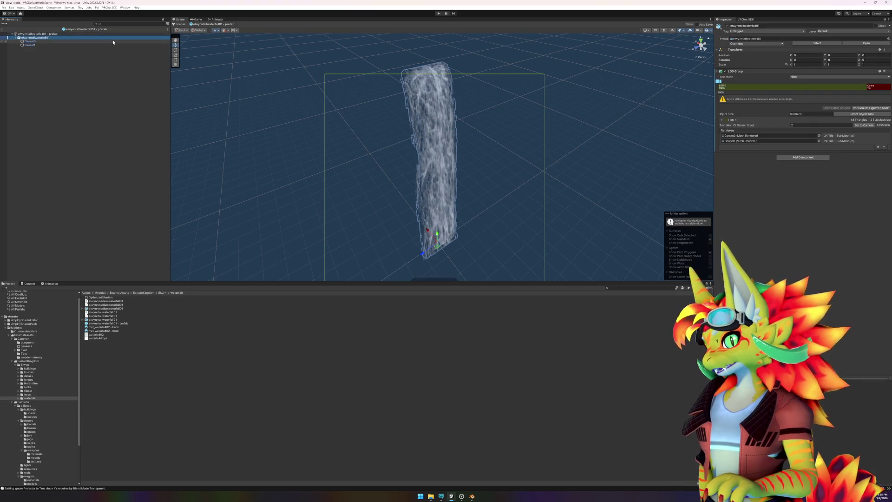
{"action": "left_click", "coordinate": [2, 29]}
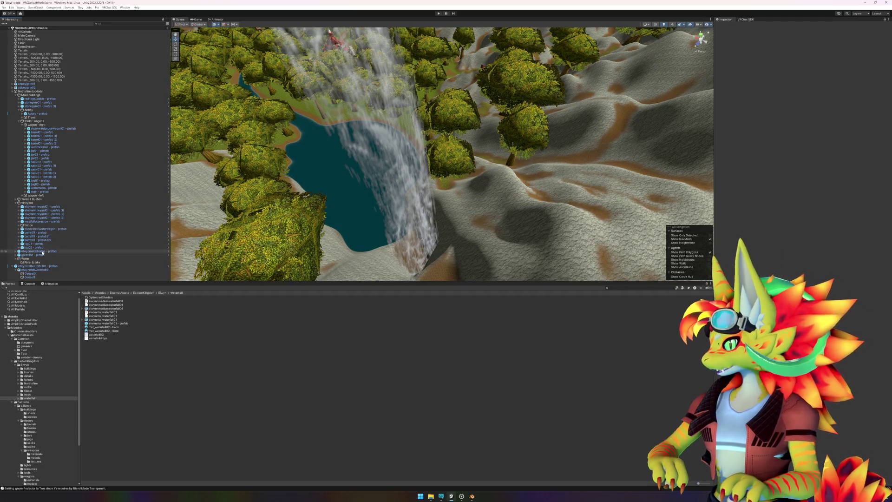
- Frame and move the old placed waterfall, then undo the change
{"action": "left_click", "coordinate": [112, 267]}
{"action": "double_click", "coordinate": [112, 267]}
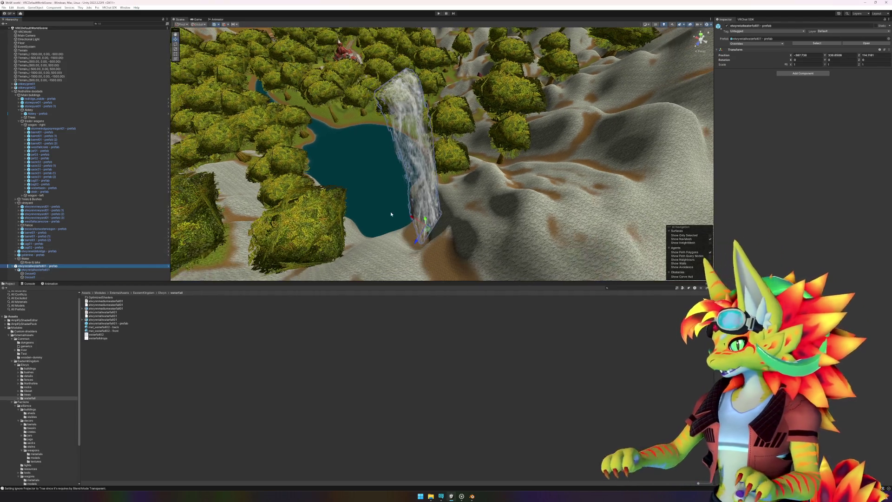
{"action": "mouse_move", "coordinate": [353, 205]}
{"action": "left_mouse_down"}
{"action": "mouse_move", "coordinate": [441, 206]}
{"action": "mouse_move", "coordinate": [404, 173]}
{"action": "mouse_move", "coordinate": [290, 160]}
{"action": "mouse_move", "coordinate": [395, 172]}
{"action": "left_mouse_up"}
{"action": "key", "text": "e"}
{"action": "key", "text": "f"}
{"action": "key", "text": "w"}
{"action": "left_click_drag", "start_coordinate": [454, 164], "coordinate": [466, 197]}
{"action": "left_click", "coordinate": [41, 266]}
{"action": "key", "text": "ctrl+z"}
{"action": "key", "text": "ctrl+z"}
{"action": "key", "text": "ctrl+z"}
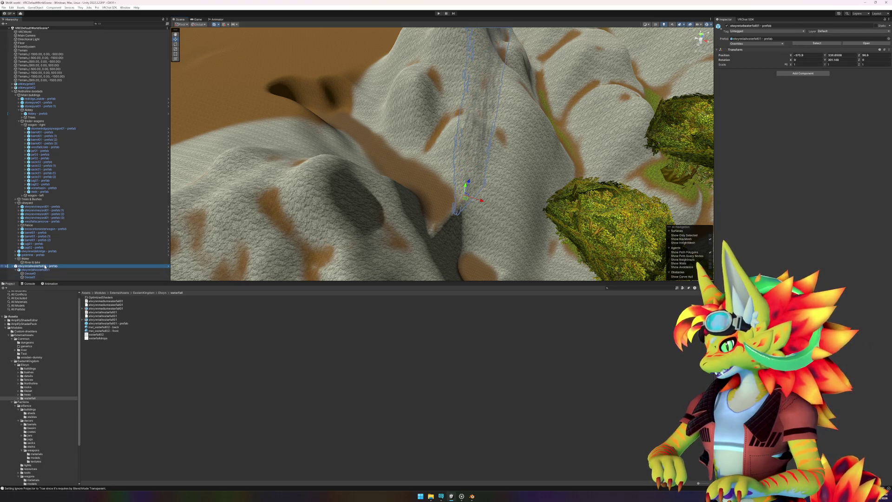
- Drag a new elwynntallwaterfall01 instance into the Scene and view the lake from above
{"action": "left_click_drag", "start_coordinate": [381, 237], "coordinate": [213, 223]}
{"action": "mouse_move", "coordinate": [130, 322]}
{"action": "left_mouse_down"}
{"action": "mouse_move", "coordinate": [404, 230]}
{"action": "mouse_move", "coordinate": [431, 240]}
{"action": "mouse_move", "coordinate": [458, 232]}
{"action": "mouse_move", "coordinate": [497, 198]}
{"action": "mouse_move", "coordinate": [528, 193]}
{"action": "left_mouse_up"}
{"action": "key", "text": "e"}
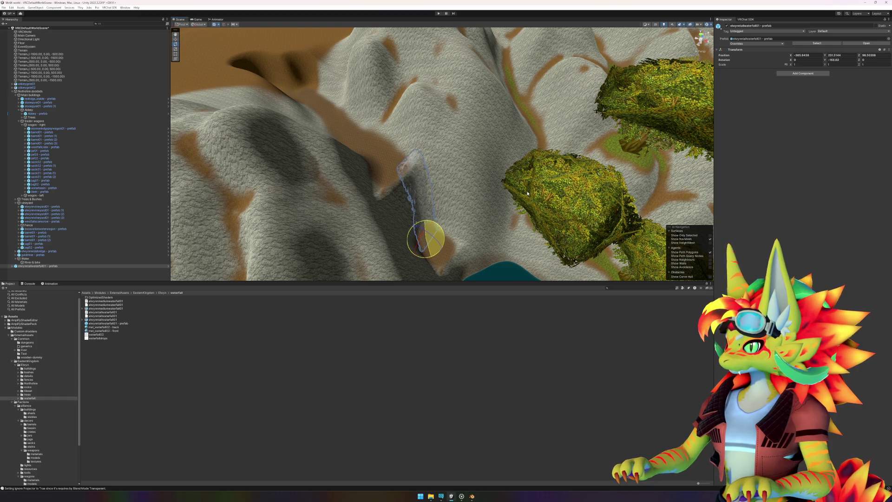
{"action": "scroll", "coordinate": [494, 239], "scroll_direction": "up", "scroll_amount": 5}
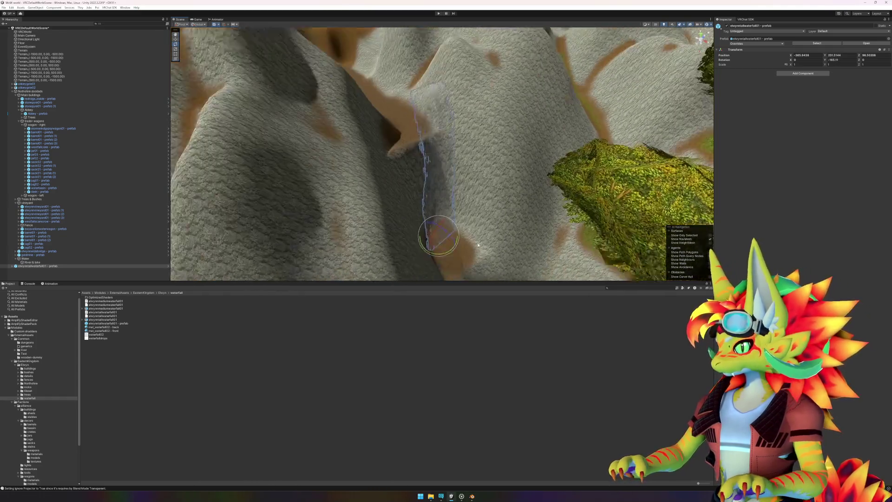
{"action": "mouse_move", "coordinate": [478, 244]}
{"action": "left_mouse_down"}
{"action": "mouse_move", "coordinate": [474, 236]}
{"action": "mouse_move", "coordinate": [550, 257]}
{"action": "mouse_move", "coordinate": [538, 267]}
{"action": "mouse_move", "coordinate": [511, 253]}
{"action": "mouse_move", "coordinate": [465, 209]}
{"action": "mouse_move", "coordinate": [486, 205]}
{"action": "mouse_move", "coordinate": [452, 189]}
{"action": "mouse_move", "coordinate": [450, 143]}
{"action": "mouse_move", "coordinate": [406, 116]}
{"action": "mouse_move", "coordinate": [392, 127]}
{"action": "mouse_move", "coordinate": [450, 192]}
{"action": "mouse_move", "coordinate": [497, 198]}
{"action": "left_mouse_up"}
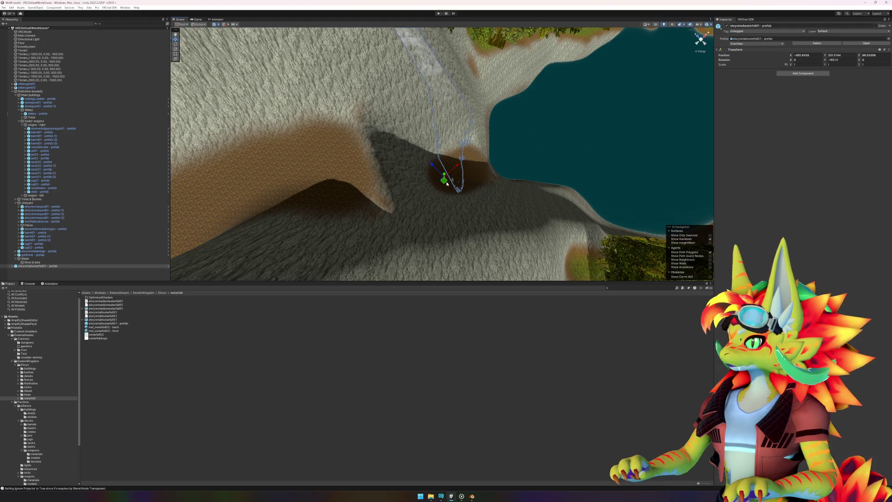
- Move the new waterfall into the dark hollow beside the lake
{"action": "mouse_move", "coordinate": [444, 183]}
{"action": "left_mouse_down"}
{"action": "mouse_move", "coordinate": [438, 178]}
{"action": "mouse_move", "coordinate": [465, 171]}
{"action": "mouse_move", "coordinate": [494, 178]}
{"action": "mouse_move", "coordinate": [442, 160]}
{"action": "mouse_move", "coordinate": [354, 94]}
{"action": "mouse_move", "coordinate": [322, 83]}
{"action": "mouse_move", "coordinate": [243, 158]}
{"action": "mouse_move", "coordinate": [249, 166]}
{"action": "mouse_move", "coordinate": [396, 170]}
{"action": "mouse_move", "coordinate": [404, 158]}
{"action": "left_mouse_up"}
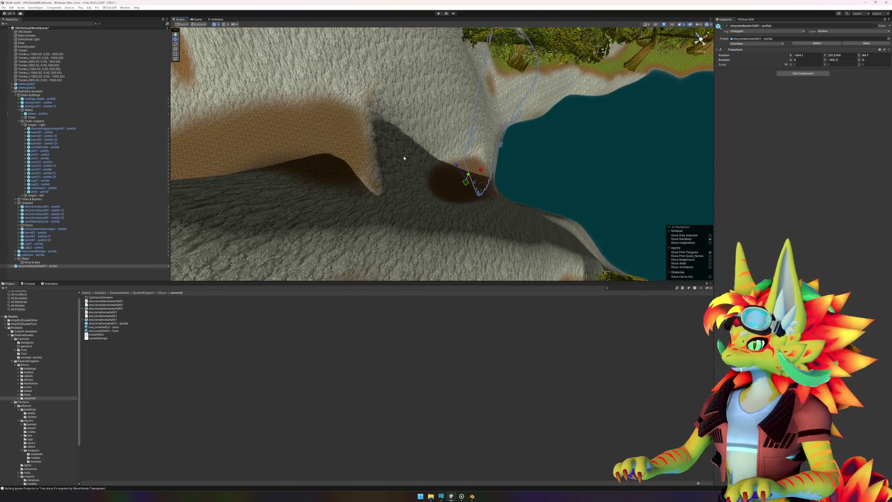
{"action": "left_click_drag", "start_coordinate": [467, 184], "coordinate": [449, 198]}
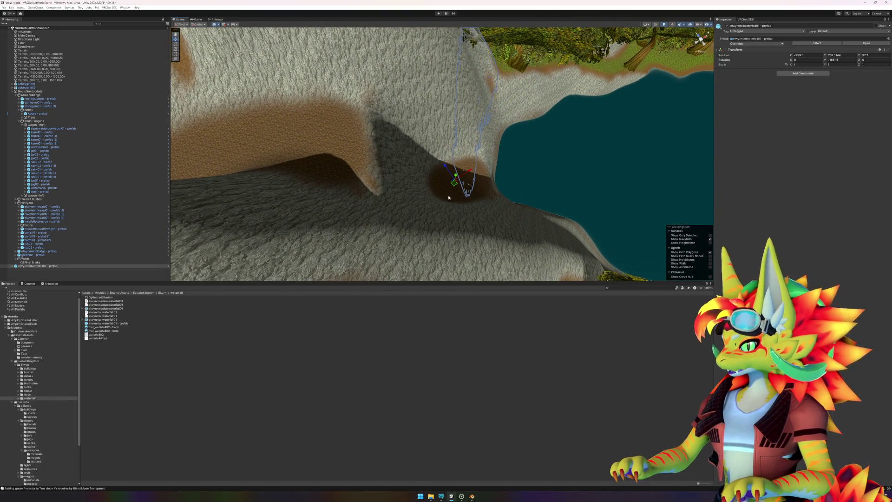
{"action": "left_click", "coordinate": [215, 358]}
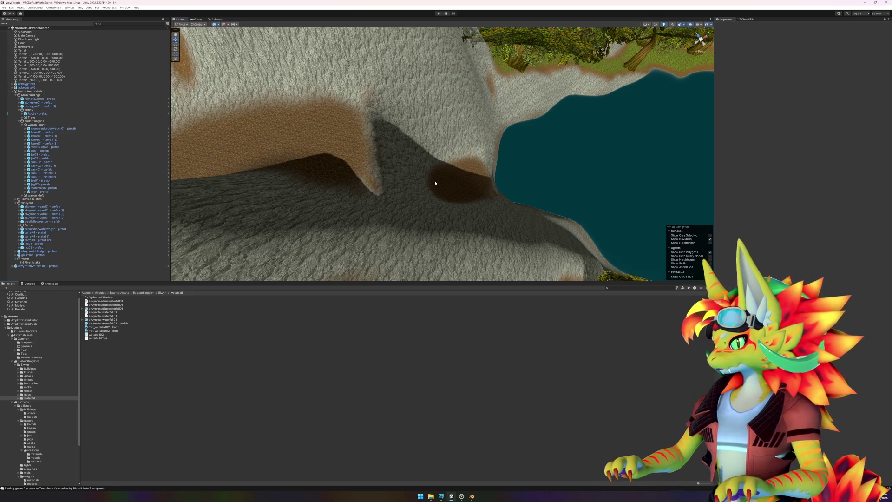
{"action": "left_click", "coordinate": [435, 160]}
- Use Set Height with the hard round brush, size about 26.9 and strength about 0.198
{"action": "mouse_move", "coordinate": [426, 182]}
{"action": "left_mouse_down"}
{"action": "mouse_move", "coordinate": [430, 200]}
{"action": "mouse_move", "coordinate": [455, 193]}
{"action": "left_mouse_up"}
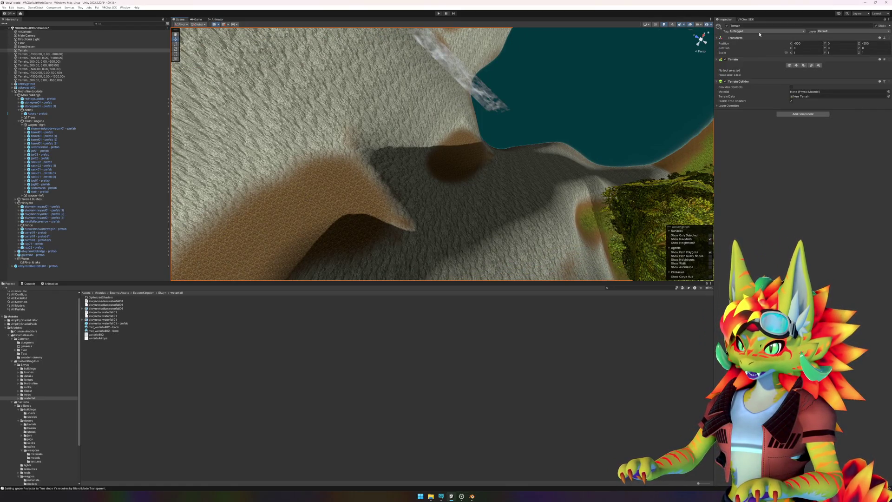
{"action": "left_click", "coordinate": [789, 67]}
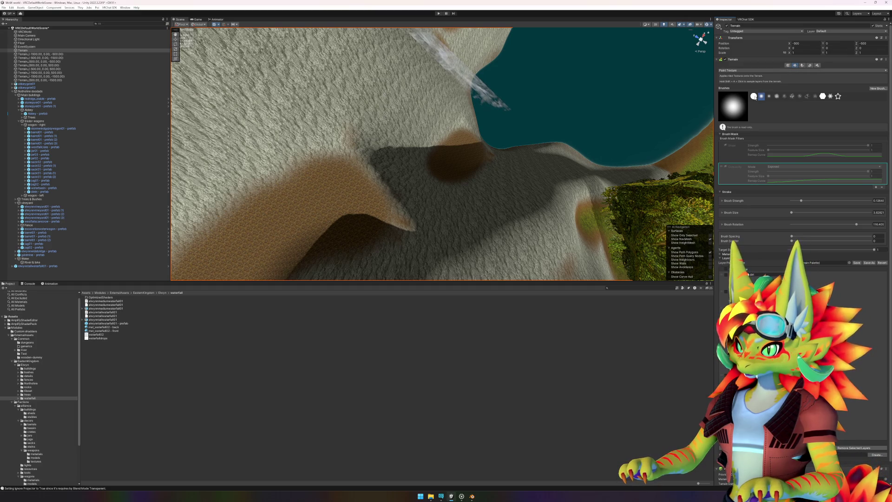
{"action": "left_click", "coordinate": [754, 96]}
{"action": "left_click", "coordinate": [778, 71]}
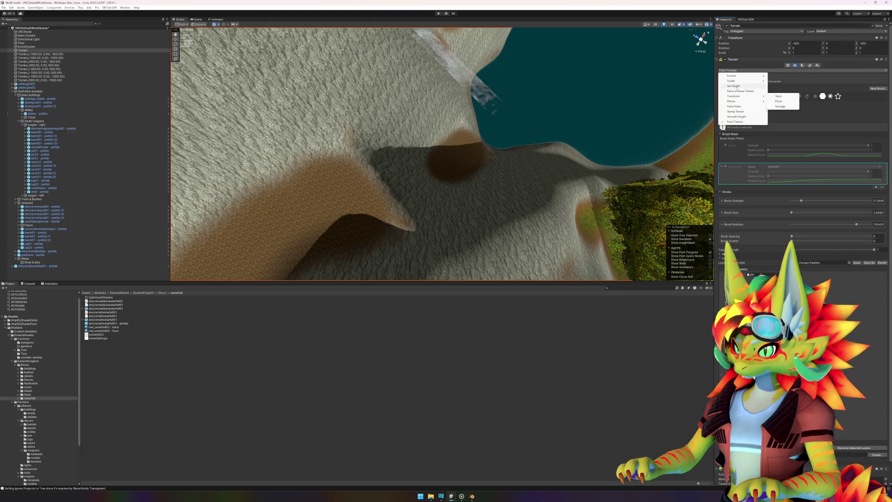
{"action": "left_click", "coordinate": [734, 86]}
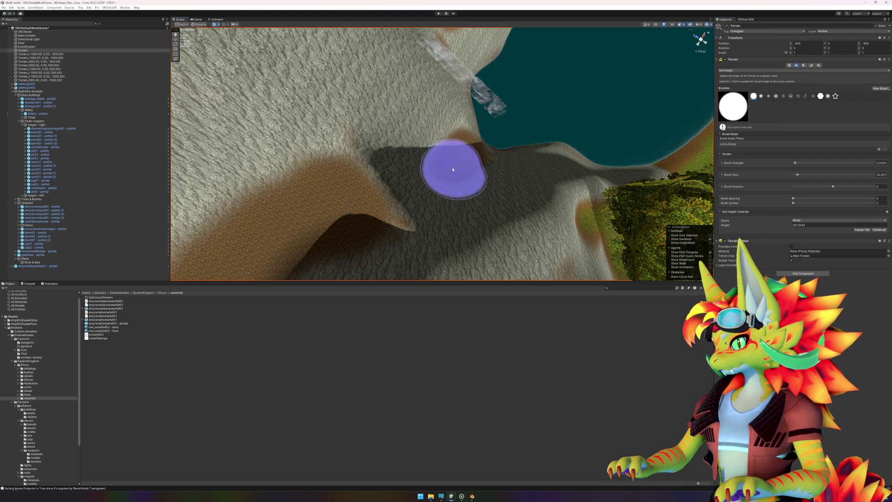
{"action": "left_click_drag", "start_coordinate": [797, 175], "coordinate": [797, 175]}
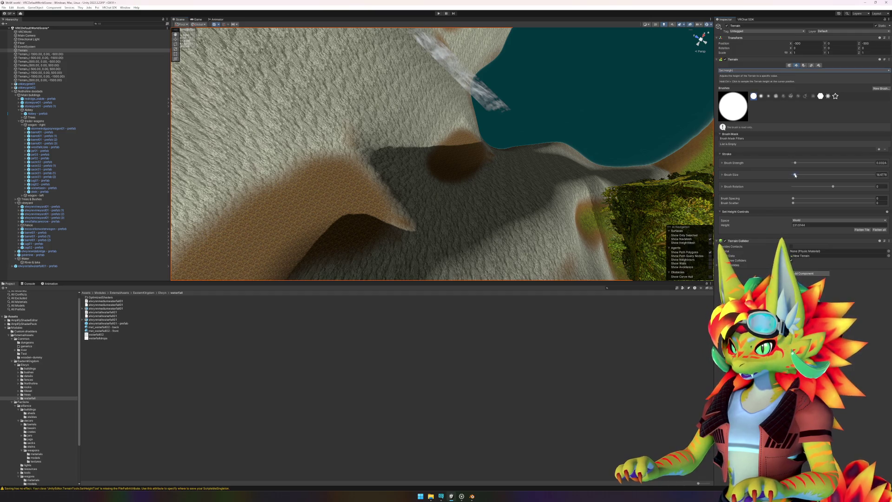
{"action": "scroll", "coordinate": [430, 172], "scroll_direction": "down", "scroll_amount": 5}
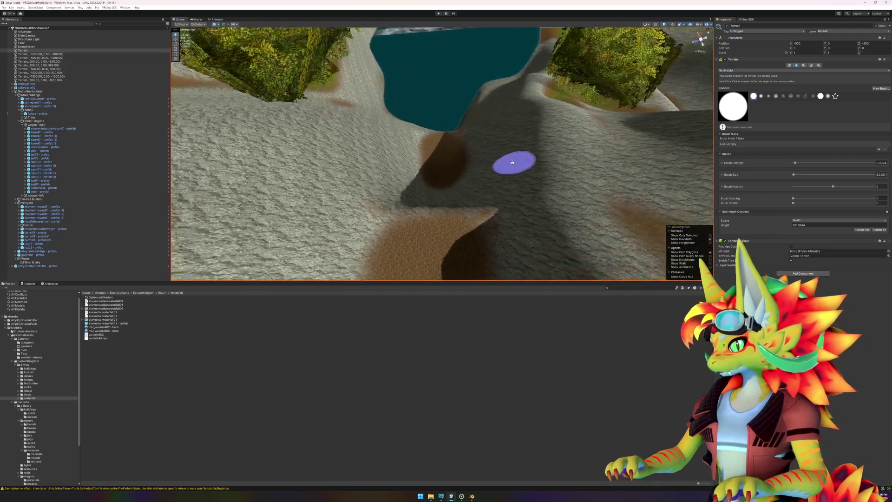
{"action": "scroll", "coordinate": [513, 162], "scroll_direction": "up", "scroll_amount": 4}
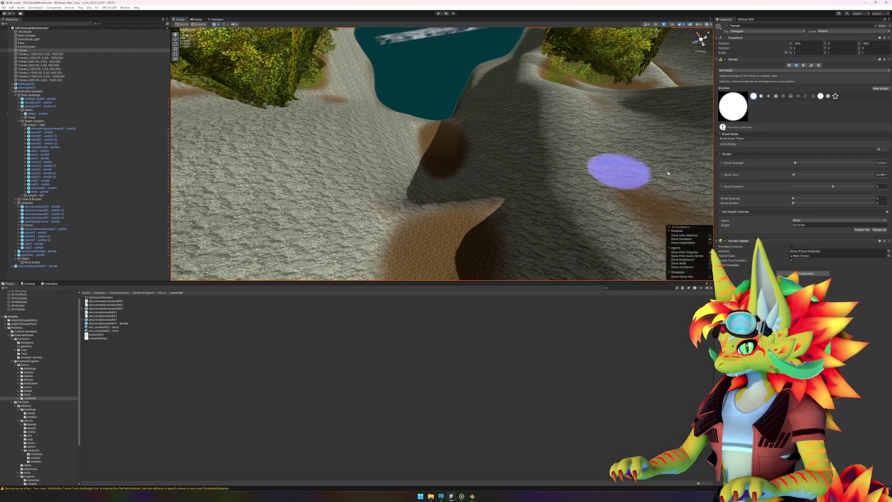
{"action": "left_click_drag", "start_coordinate": [795, 163], "coordinate": [809, 164]}
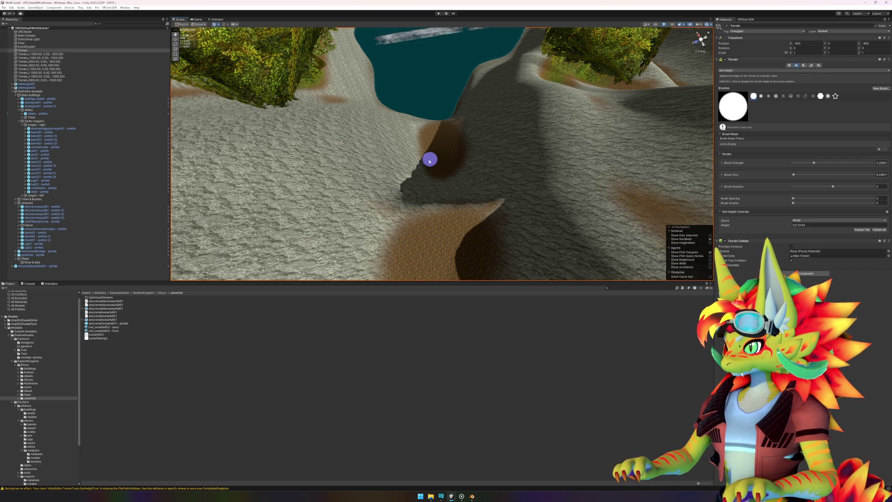
{"action": "mouse_move", "coordinate": [450, 174]}
{"action": "left_mouse_down"}
{"action": "mouse_move", "coordinate": [247, 119]}
{"action": "mouse_move", "coordinate": [304, 149]}
{"action": "mouse_move", "coordinate": [438, 182]}
{"action": "mouse_move", "coordinate": [465, 205]}
{"action": "mouse_move", "coordinate": [466, 188]}
{"action": "left_mouse_up"}
- Move the waterfall up-left into the channel and turn it slightly on its Y axis
{"action": "key", "text": "w"}
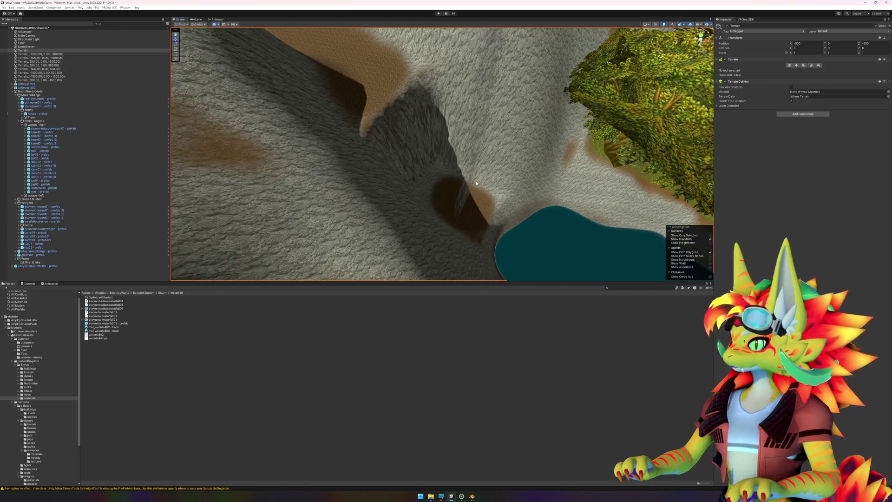
{"action": "left_click", "coordinate": [466, 186]}
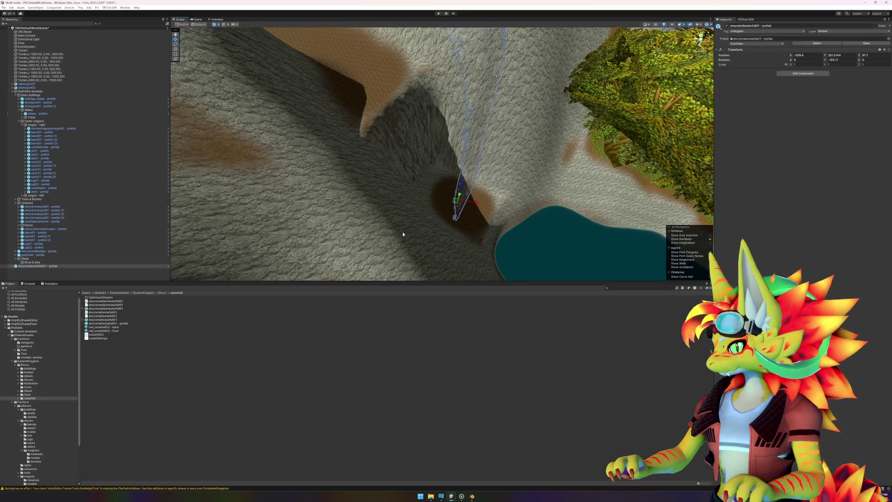
{"action": "mouse_move", "coordinate": [459, 202]}
{"action": "left_mouse_down"}
{"action": "mouse_move", "coordinate": [419, 176]}
{"action": "mouse_move", "coordinate": [462, 195]}
{"action": "mouse_move", "coordinate": [602, 210]}
{"action": "mouse_move", "coordinate": [581, 185]}
{"action": "left_mouse_up"}
{"action": "key", "text": "e"}
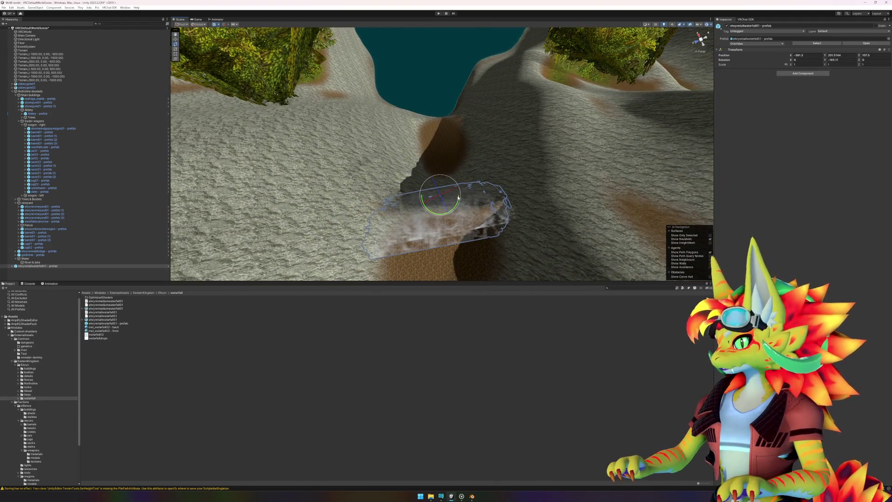
{"action": "mouse_move", "coordinate": [458, 201]}
{"action": "left_mouse_down"}
{"action": "mouse_move", "coordinate": [495, 217]}
{"action": "mouse_move", "coordinate": [491, 205]}
{"action": "mouse_move", "coordinate": [441, 199]}
{"action": "mouse_move", "coordinate": [446, 190]}
{"action": "mouse_move", "coordinate": [245, 195]}
{"action": "mouse_move", "coordinate": [215, 155]}
{"action": "mouse_move", "coordinate": [246, 163]}
{"action": "left_mouse_up"}
- Lower the waterfall to Position Y 204.7 and nudge it sideways into place
{"action": "key", "text": "w"}
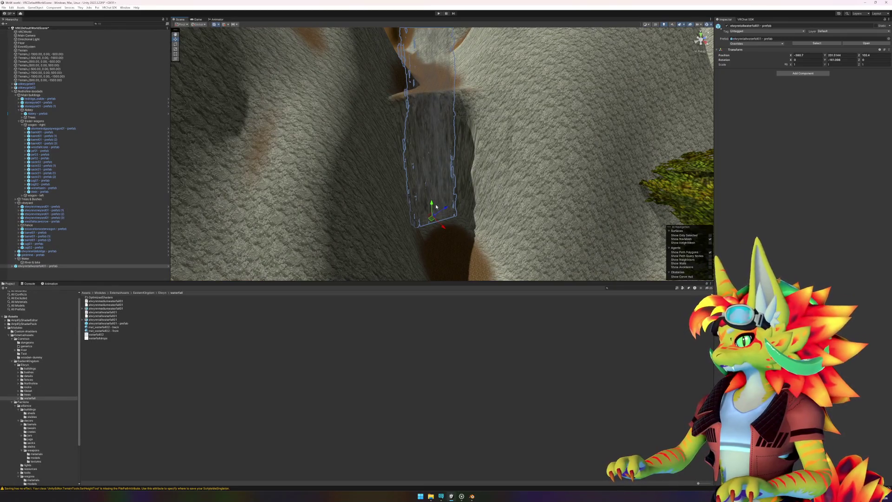
{"action": "mouse_move", "coordinate": [436, 207]}
{"action": "left_mouse_down"}
{"action": "mouse_move", "coordinate": [439, 249]}
{"action": "mouse_move", "coordinate": [463, 202]}
{"action": "mouse_move", "coordinate": [453, 199]}
{"action": "left_mouse_up"}
{"action": "left_click_drag", "start_coordinate": [438, 253], "coordinate": [442, 249]}
{"action": "mouse_move", "coordinate": [476, 204]}
{"action": "left_mouse_down"}
{"action": "mouse_move", "coordinate": [530, 204]}
{"action": "mouse_move", "coordinate": [422, 180]}
{"action": "mouse_move", "coordinate": [500, 220]}
{"action": "left_mouse_up"}
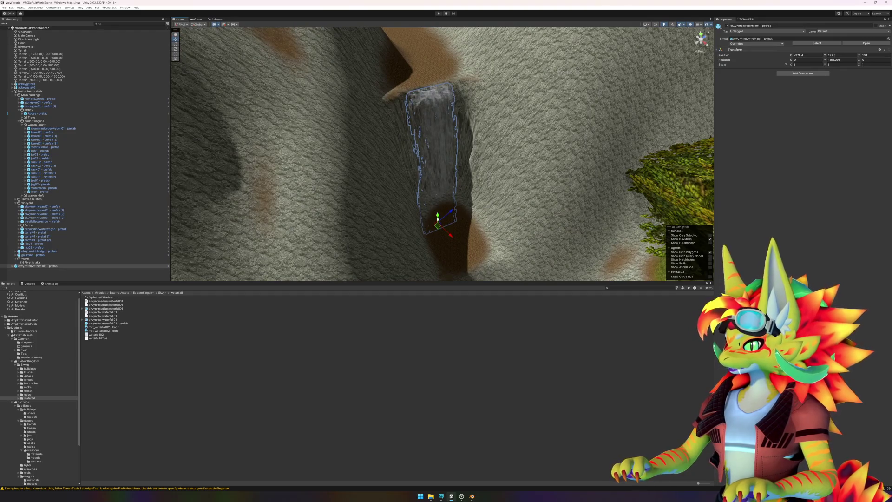
{"action": "mouse_move", "coordinate": [536, 194]}
{"action": "left_mouse_down"}
{"action": "mouse_move", "coordinate": [487, 150]}
{"action": "mouse_move", "coordinate": [468, 186]}
{"action": "mouse_move", "coordinate": [430, 78]}
{"action": "left_mouse_up"}
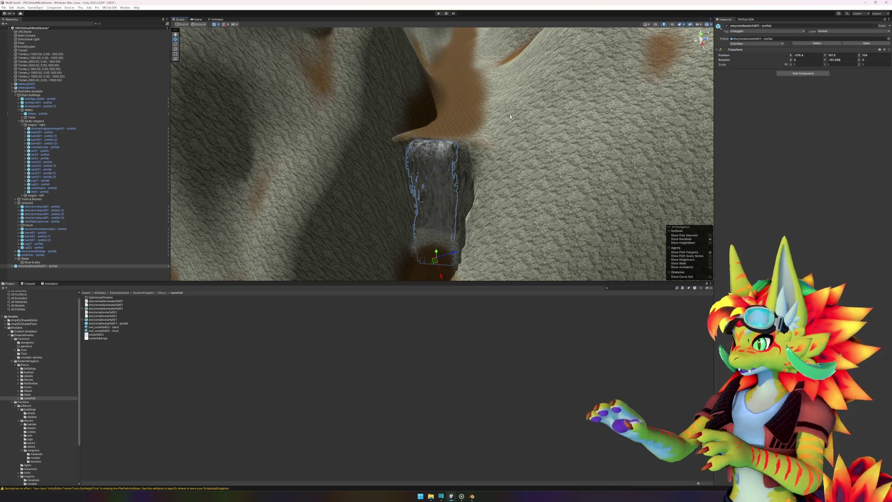
{"action": "left_click", "coordinate": [429, 275]}
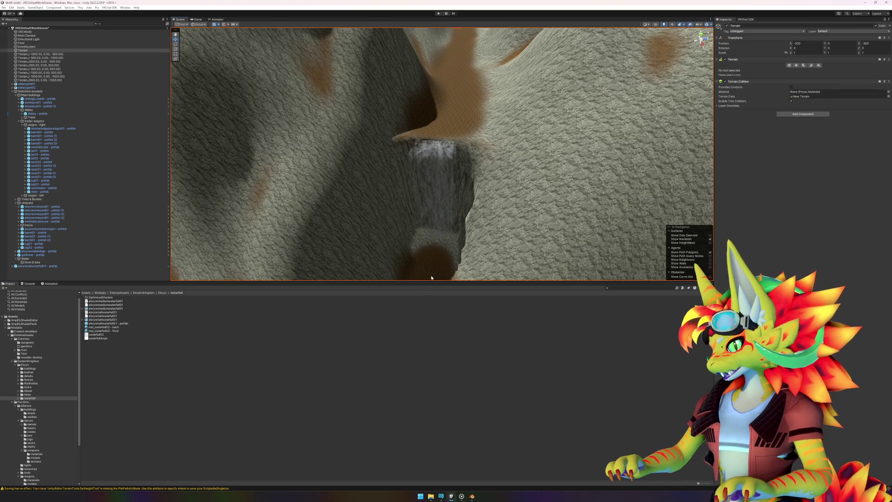
- Activate the terrain's painting tools, starting on the Set Height brush
{"action": "left_click", "coordinate": [779, 32]}
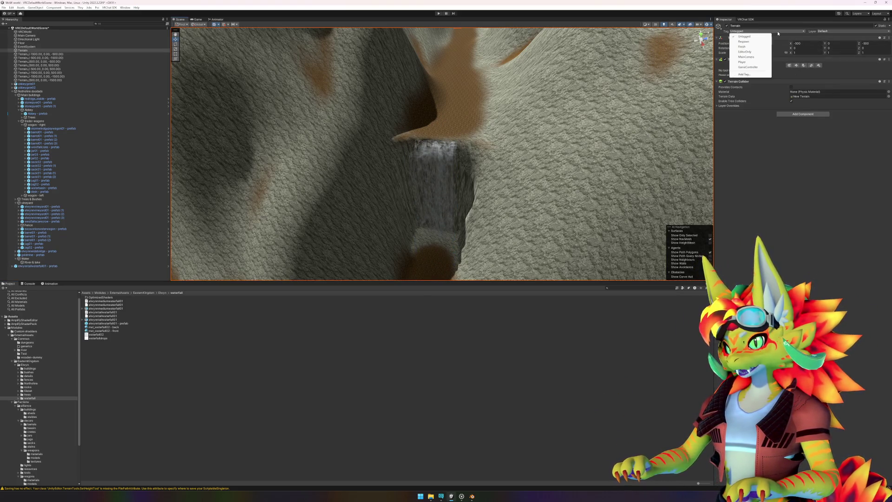
{"action": "left_click", "coordinate": [788, 149]}
{"action": "left_click", "coordinate": [796, 65]}
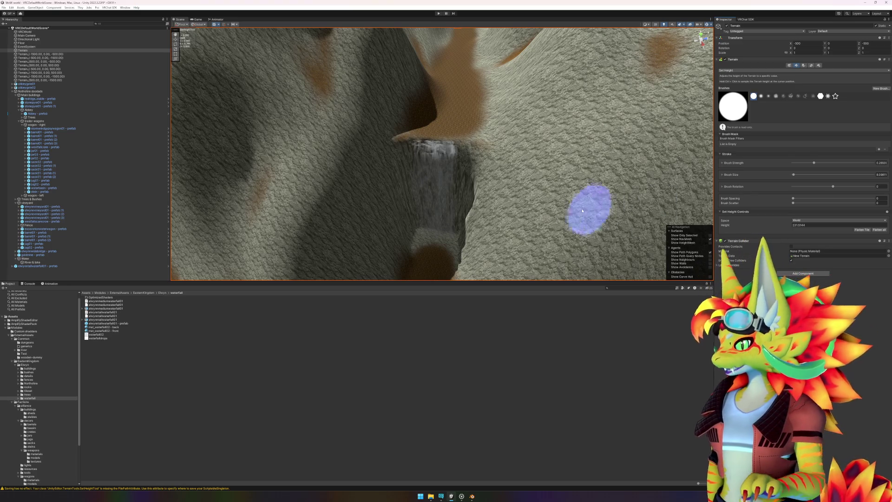
- Switch the terrain tool to Paint Texture and select the soft round brush
{"action": "left_click", "coordinate": [756, 71]}
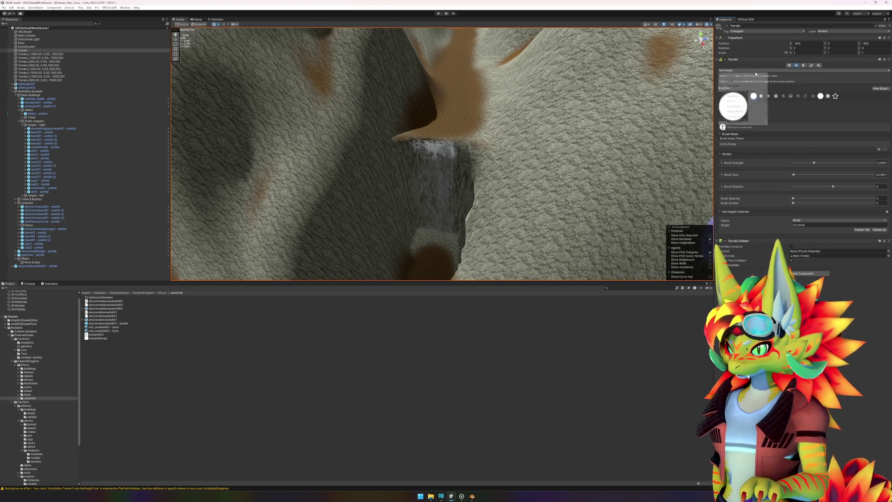
{"action": "left_click", "coordinate": [738, 122]}
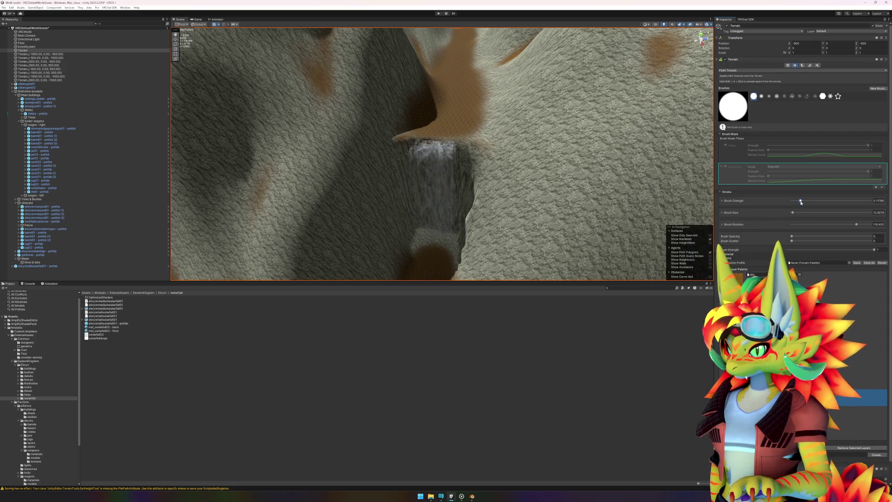
{"action": "left_click", "coordinate": [761, 97]}
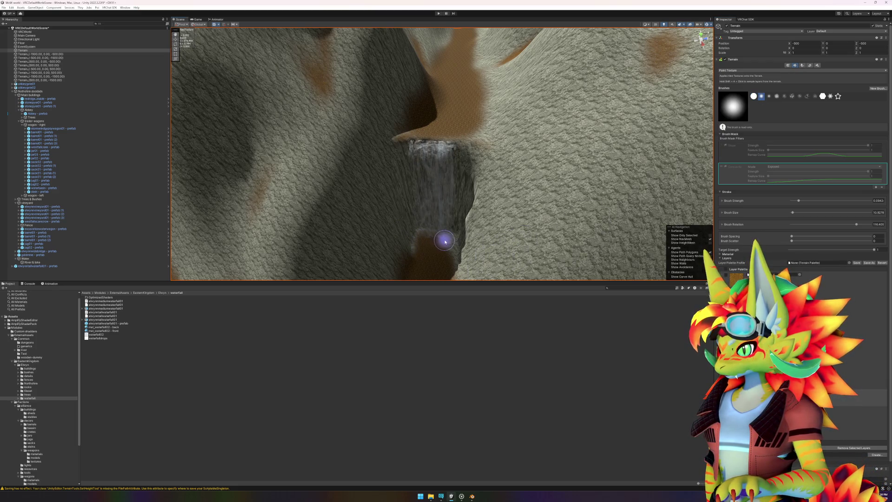
{"action": "scroll", "coordinate": [435, 265], "scroll_direction": "up", "scroll_amount": 5}
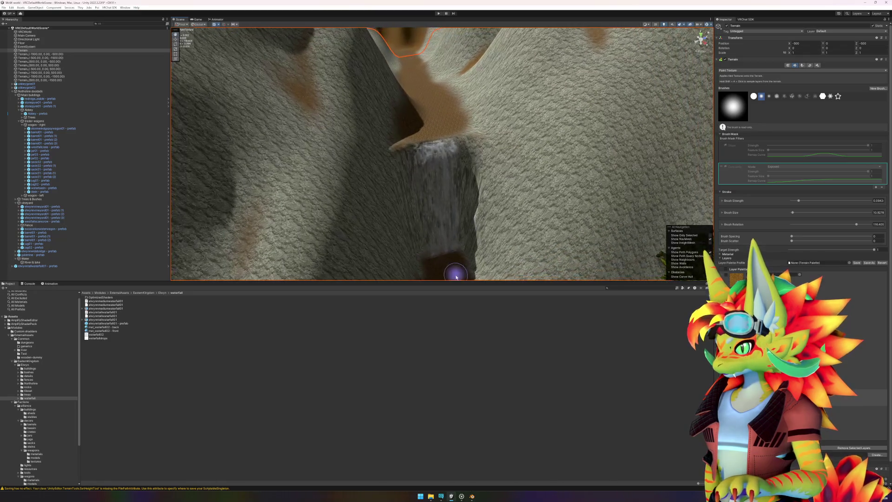
{"action": "scroll", "coordinate": [451, 253], "scroll_direction": "up", "scroll_amount": 5}
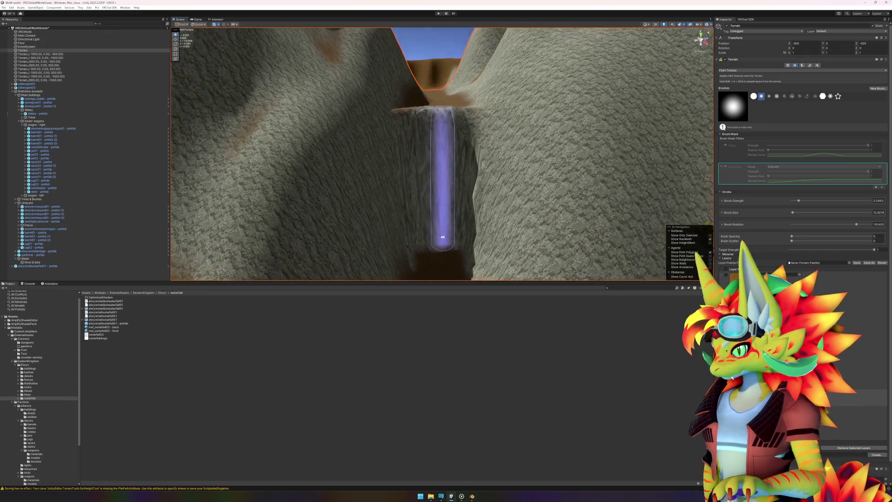
{"action": "scroll", "coordinate": [448, 266], "scroll_direction": "up", "scroll_amount": 5}
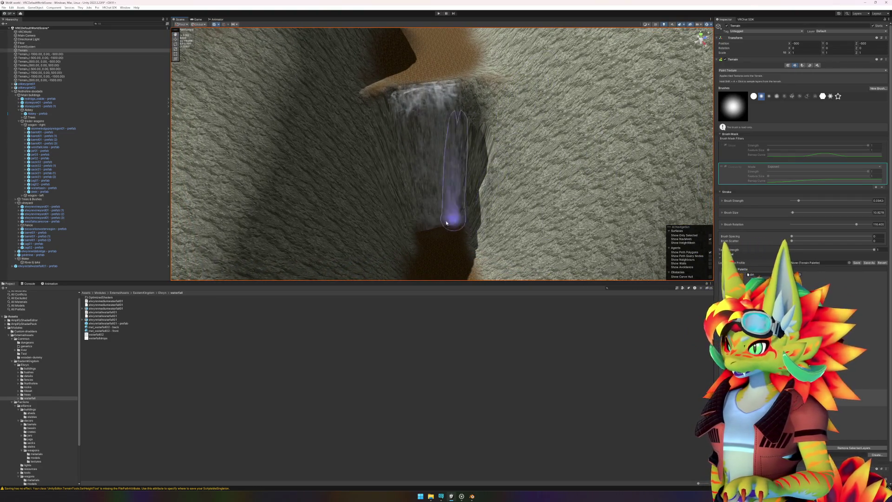
{"action": "left_click", "coordinate": [780, 70]}
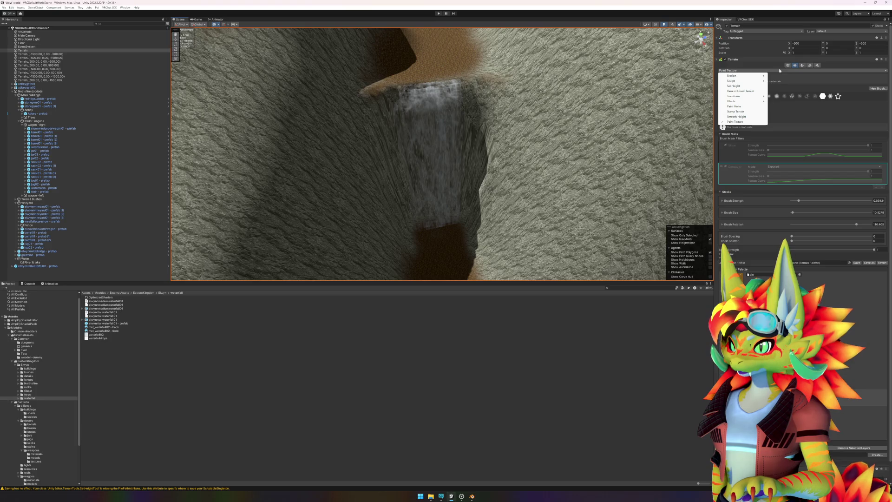
- Use Smooth Height to brush over and soften the cliff face beside the waterfall
{"action": "left_click", "coordinate": [736, 116]}
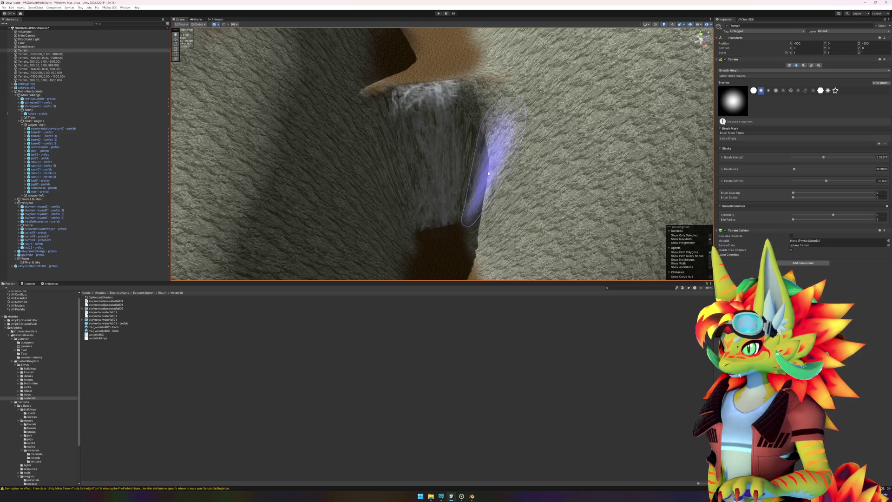
{"action": "mouse_move", "coordinate": [488, 159]}
{"action": "left_mouse_down"}
{"action": "mouse_move", "coordinate": [479, 197]}
{"action": "mouse_move", "coordinate": [501, 195]}
{"action": "mouse_move", "coordinate": [506, 206]}
{"action": "mouse_move", "coordinate": [497, 199]}
{"action": "mouse_move", "coordinate": [493, 242]}
{"action": "mouse_move", "coordinate": [487, 208]}
{"action": "mouse_move", "coordinate": [522, 200]}
{"action": "mouse_move", "coordinate": [498, 229]}
{"action": "mouse_move", "coordinate": [340, 222]}
{"action": "mouse_move", "coordinate": [372, 139]}
{"action": "mouse_move", "coordinate": [365, 122]}
{"action": "mouse_move", "coordinate": [312, 101]}
{"action": "mouse_move", "coordinate": [327, 63]}
{"action": "mouse_move", "coordinate": [255, 100]}
{"action": "mouse_move", "coordinate": [308, 159]}
{"action": "mouse_move", "coordinate": [364, 189]}
{"action": "mouse_move", "coordinate": [355, 209]}
{"action": "mouse_move", "coordinate": [388, 200]}
{"action": "mouse_move", "coordinate": [389, 182]}
{"action": "mouse_move", "coordinate": [377, 174]}
{"action": "mouse_move", "coordinate": [350, 184]}
{"action": "mouse_move", "coordinate": [354, 199]}
{"action": "mouse_move", "coordinate": [355, 173]}
{"action": "mouse_move", "coordinate": [332, 165]}
{"action": "mouse_move", "coordinate": [354, 191]}
{"action": "mouse_move", "coordinate": [399, 209]}
{"action": "mouse_move", "coordinate": [313, 149]}
{"action": "mouse_move", "coordinate": [421, 194]}
{"action": "mouse_move", "coordinate": [424, 169]}
{"action": "mouse_move", "coordinate": [432, 200]}
{"action": "left_mouse_up"}
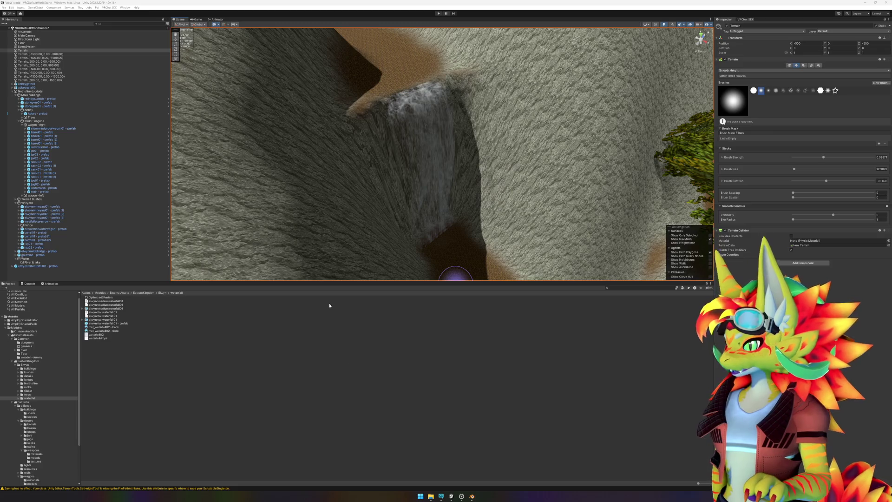
{"action": "left_click", "coordinate": [743, 70]}
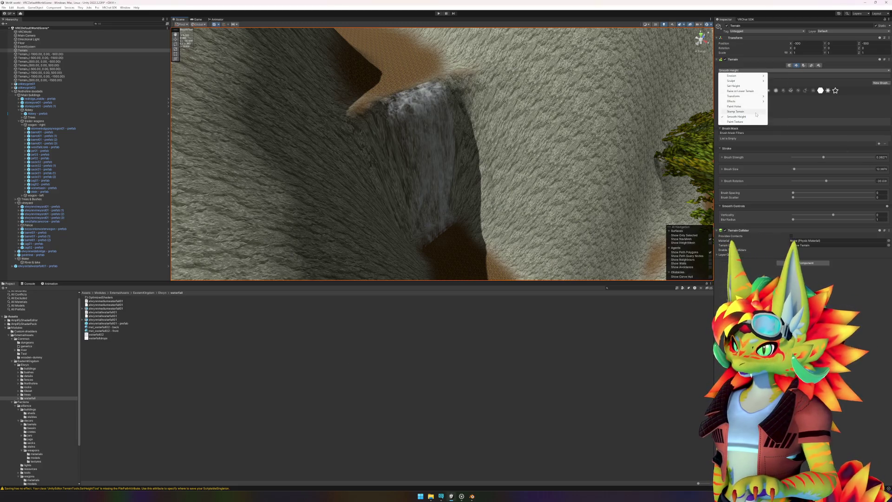
- Return to Paint Texture, frame and orbit the waterfall cliff, then exit terrain tools with W
{"action": "left_click", "coordinate": [739, 83]}
{"action": "key", "text": "f"}
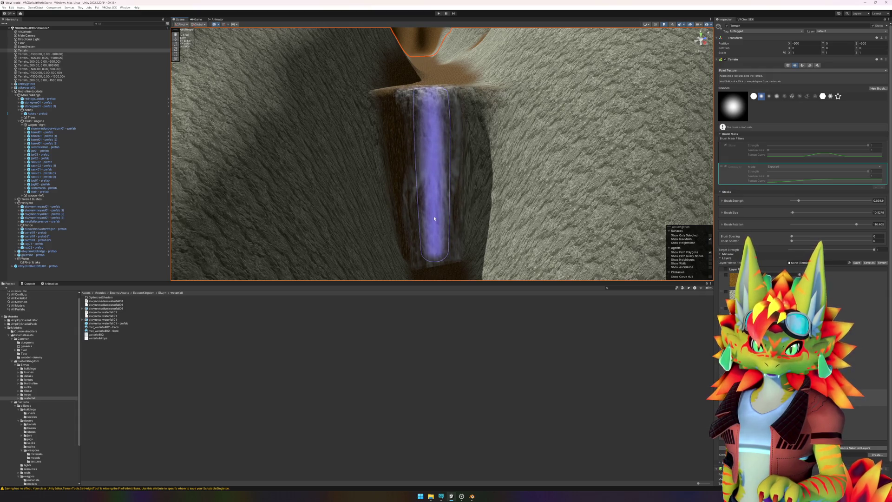
{"action": "scroll", "coordinate": [434, 218], "scroll_direction": "down", "scroll_amount": 5}
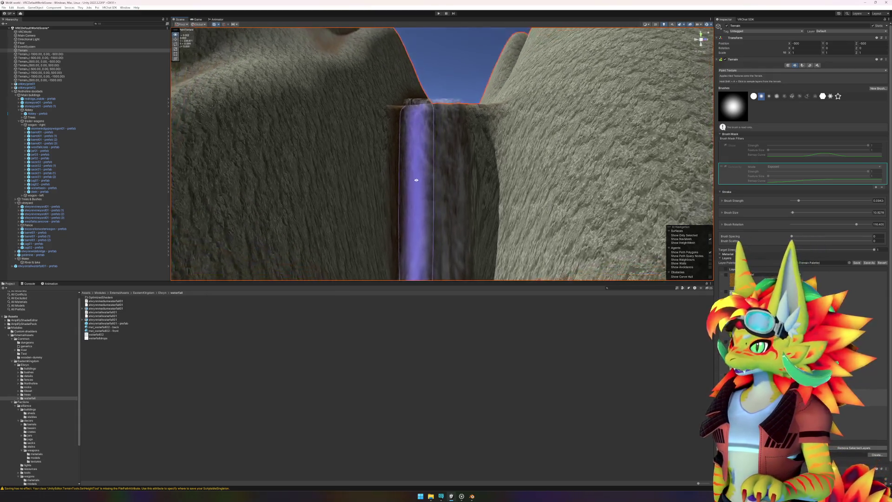
{"action": "left_click_drag", "start_coordinate": [403, 166], "coordinate": [463, 112]}
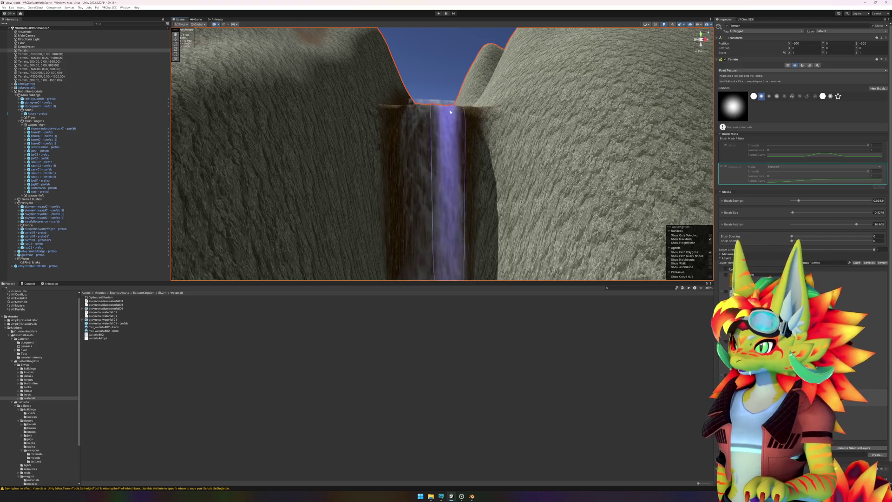
{"action": "scroll", "coordinate": [427, 115], "scroll_direction": "down", "scroll_amount": 5}
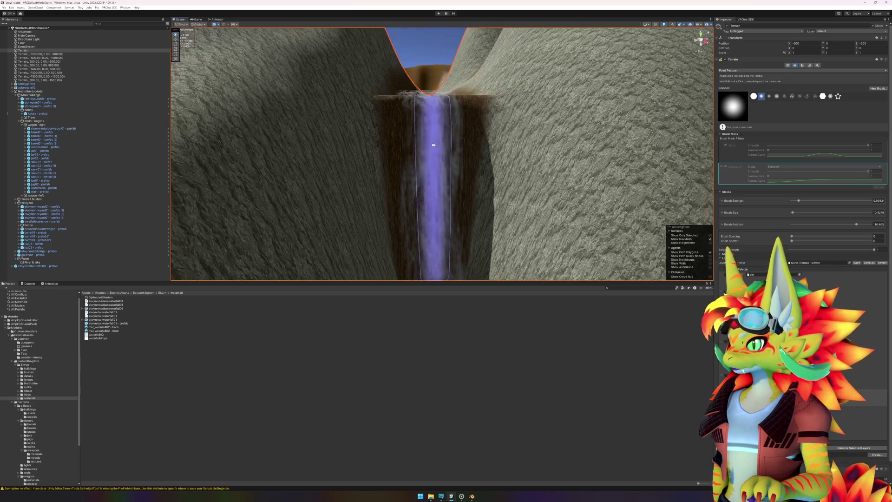
{"action": "mouse_move", "coordinate": [442, 183]}
{"action": "left_mouse_down"}
{"action": "mouse_move", "coordinate": [501, 207]}
{"action": "mouse_move", "coordinate": [533, 203]}
{"action": "mouse_move", "coordinate": [472, 211]}
{"action": "left_mouse_up"}
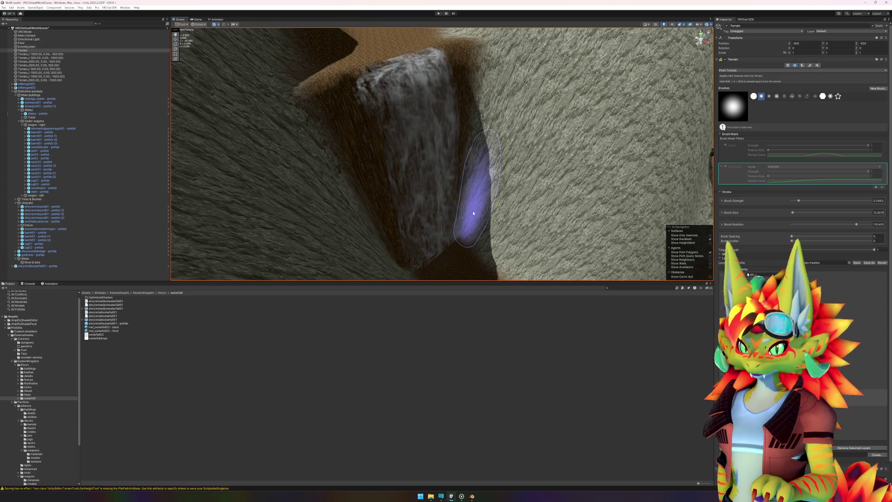
{"action": "mouse_move", "coordinate": [472, 213]}
{"action": "left_mouse_down"}
{"action": "mouse_move", "coordinate": [400, 212]}
{"action": "mouse_move", "coordinate": [372, 183]}
{"action": "mouse_move", "coordinate": [385, 190]}
{"action": "left_mouse_up"}
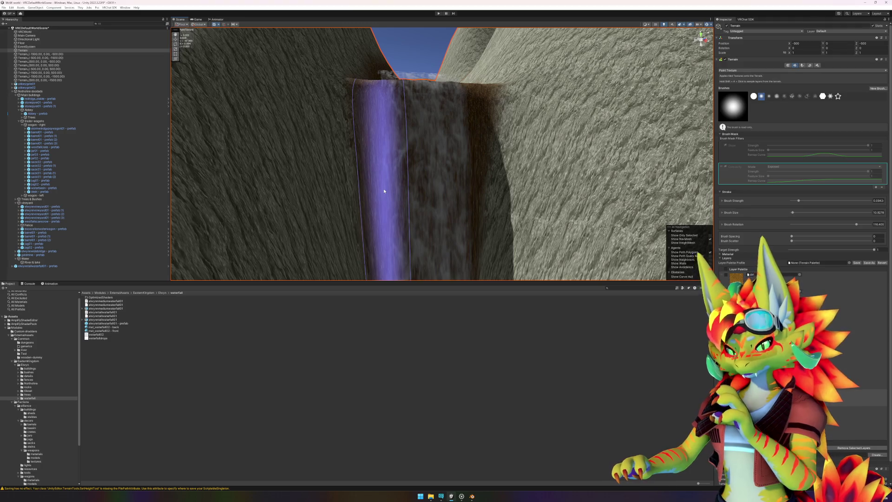
{"action": "key", "text": "w"}
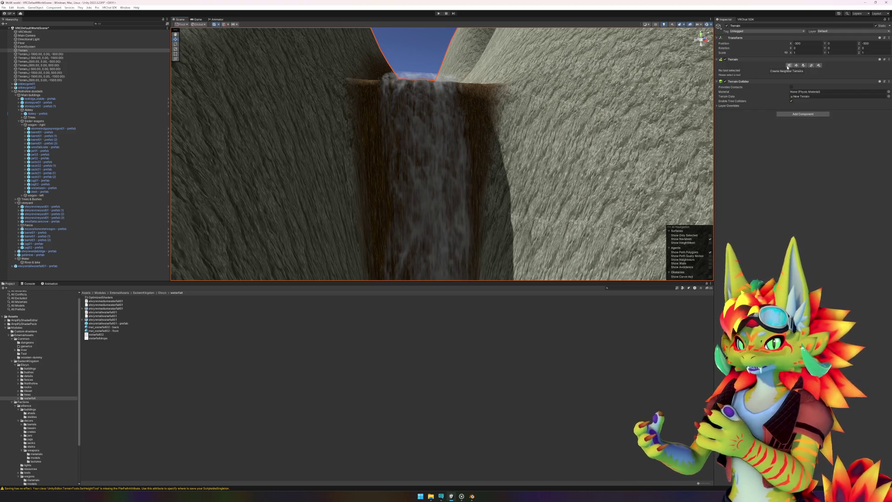
- Orbit to face the waterfall head-on and turn terrain painting back on
{"action": "scroll", "coordinate": [442, 154], "scroll_direction": "up", "scroll_amount": 3}
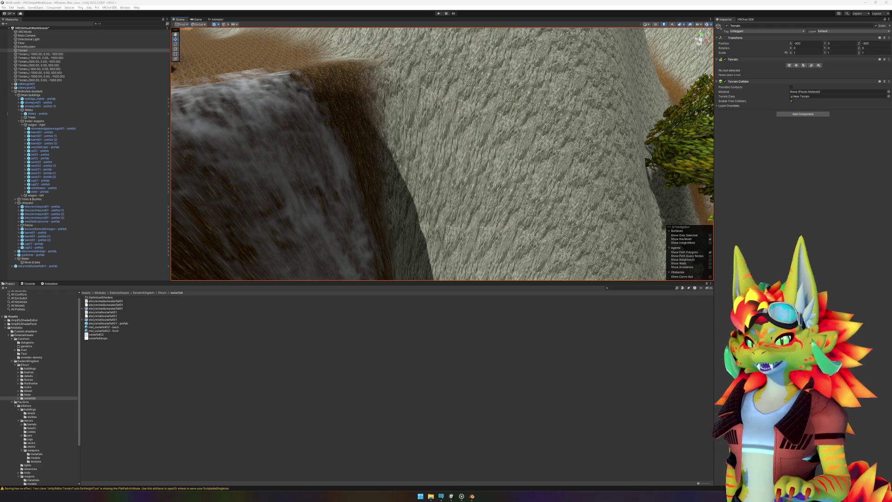
{"action": "mouse_move", "coordinate": [564, 154]}
{"action": "left_mouse_down"}
{"action": "mouse_move", "coordinate": [456, 154]}
{"action": "mouse_move", "coordinate": [510, 172]}
{"action": "mouse_move", "coordinate": [458, 189]}
{"action": "mouse_move", "coordinate": [531, 189]}
{"action": "mouse_move", "coordinate": [511, 177]}
{"action": "mouse_move", "coordinate": [479, 125]}
{"action": "mouse_move", "coordinate": [534, 172]}
{"action": "left_mouse_up"}
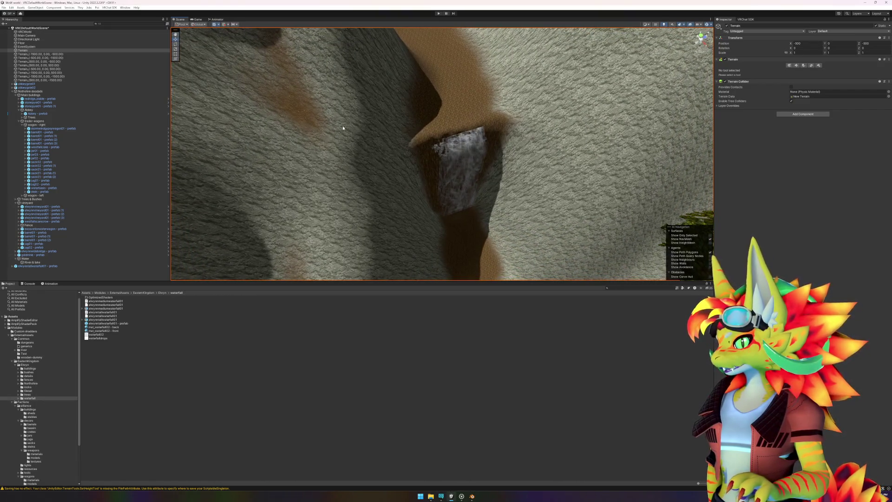
{"action": "mouse_move", "coordinate": [469, 159]}
{"action": "left_mouse_down"}
{"action": "mouse_move", "coordinate": [412, 143]}
{"action": "mouse_move", "coordinate": [442, 79]}
{"action": "mouse_move", "coordinate": [343, 101]}
{"action": "left_mouse_up"}
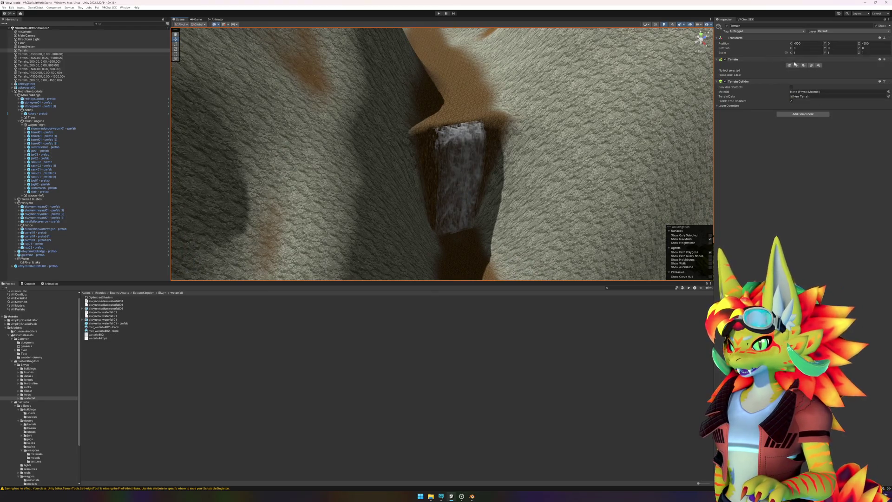
{"action": "left_click", "coordinate": [795, 64]}
{"action": "left_click", "coordinate": [751, 71]}
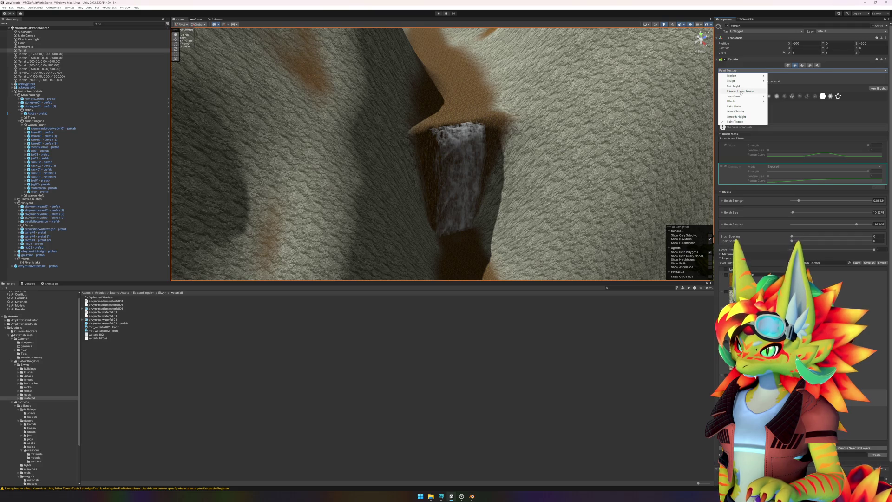
- Choose the Raise or Lower Terrain tool and set the brush strength to 1
{"action": "left_click", "coordinate": [741, 91]}
{"action": "left_click", "coordinate": [752, 71]}
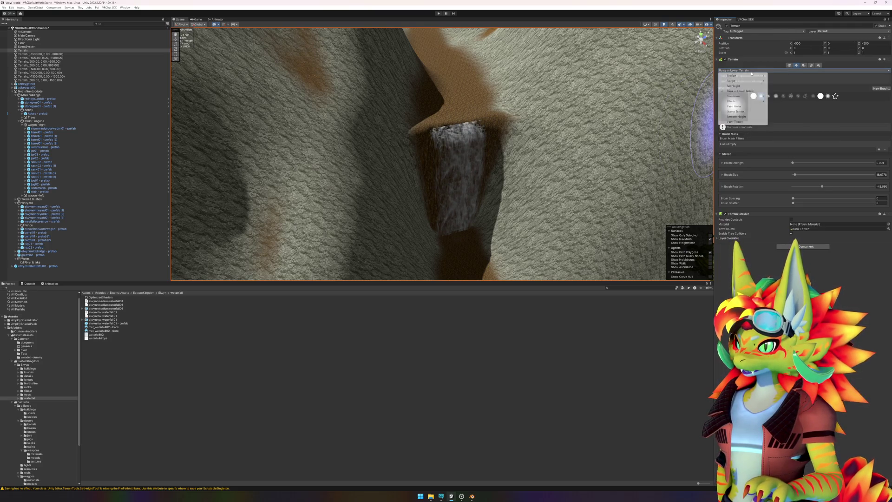
{"action": "left_click", "coordinate": [740, 91]}
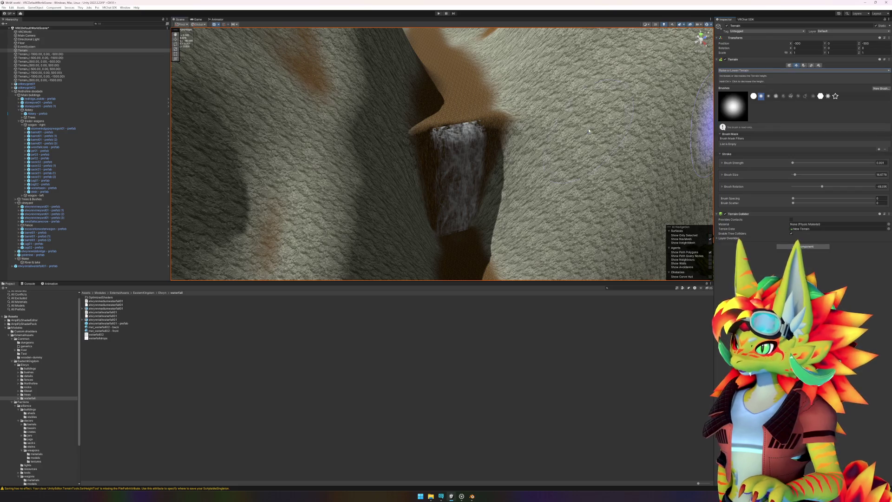
{"action": "mouse_move", "coordinate": [488, 104]}
{"action": "left_mouse_down"}
{"action": "mouse_move", "coordinate": [534, 149]}
{"action": "mouse_move", "coordinate": [490, 148]}
{"action": "mouse_move", "coordinate": [478, 132]}
{"action": "mouse_move", "coordinate": [502, 155]}
{"action": "mouse_move", "coordinate": [491, 158]}
{"action": "left_mouse_up"}
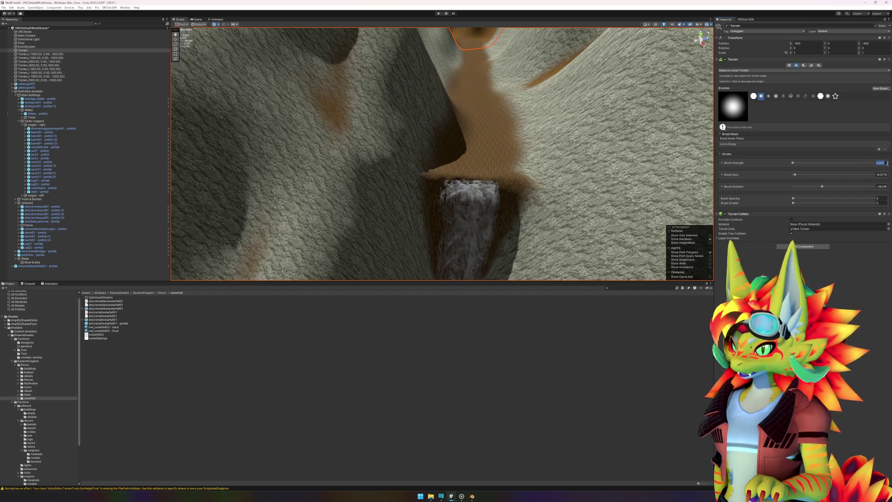
{"action": "type", "text": "1"}
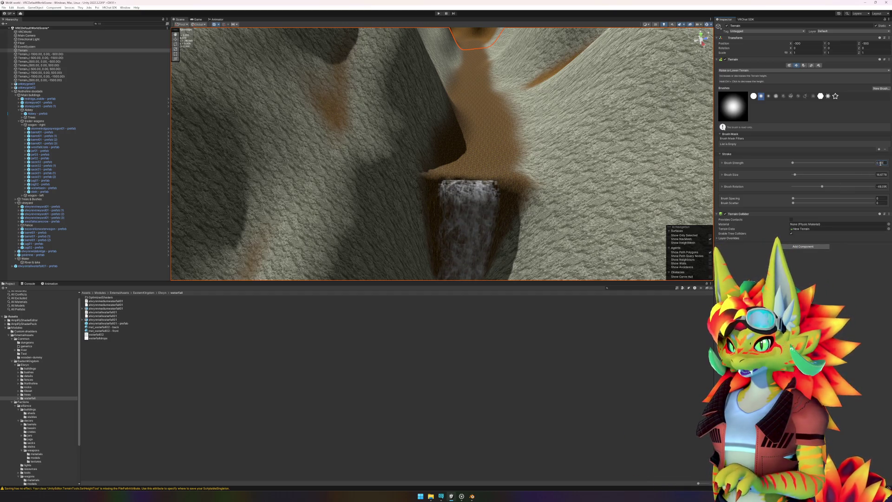
{"action": "key", "text": "Return"}
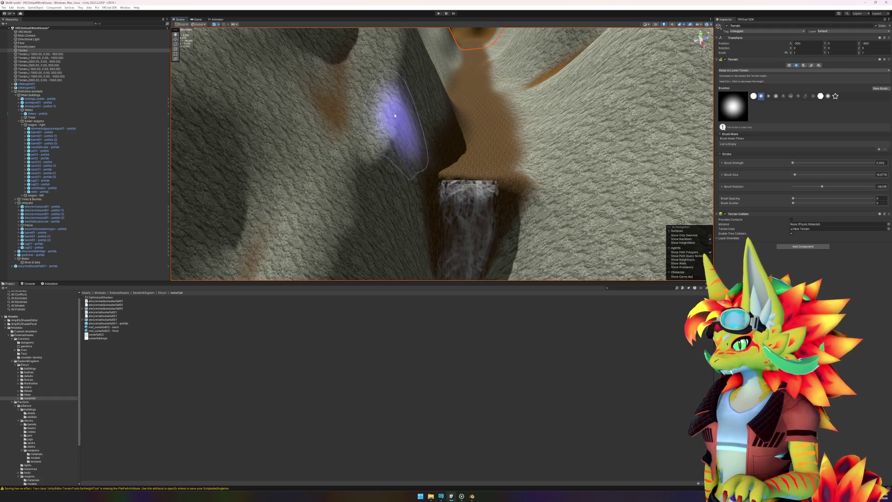
- Reshape the brown ledge by the waterfall into the grey rock, checking the canyon from several angles
{"action": "mouse_move", "coordinate": [368, 144]}
{"action": "left_mouse_down"}
{"action": "mouse_move", "coordinate": [412, 113]}
{"action": "mouse_move", "coordinate": [404, 170]}
{"action": "mouse_move", "coordinate": [412, 175]}
{"action": "mouse_move", "coordinate": [422, 154]}
{"action": "left_mouse_up"}
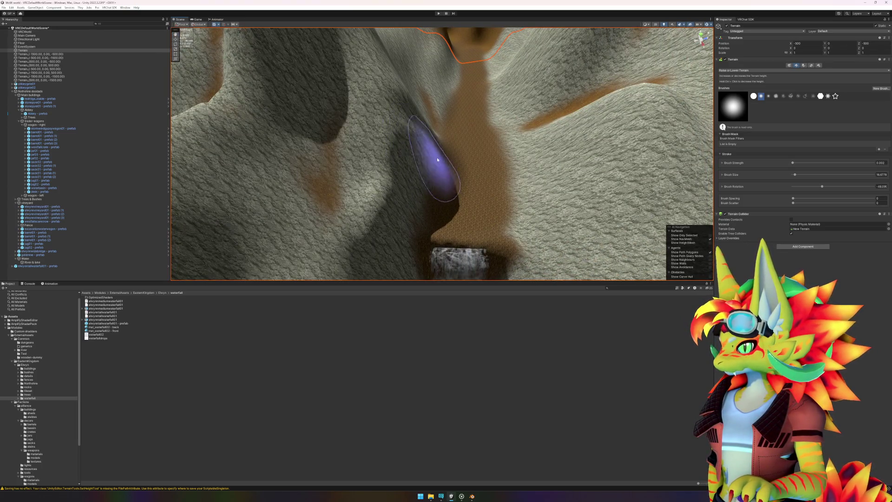
{"action": "mouse_move", "coordinate": [430, 179]}
{"action": "left_mouse_down"}
{"action": "mouse_move", "coordinate": [460, 168]}
{"action": "mouse_move", "coordinate": [422, 175]}
{"action": "mouse_move", "coordinate": [403, 200]}
{"action": "mouse_move", "coordinate": [462, 209]}
{"action": "mouse_move", "coordinate": [460, 189]}
{"action": "mouse_move", "coordinate": [472, 199]}
{"action": "mouse_move", "coordinate": [428, 175]}
{"action": "left_mouse_up"}
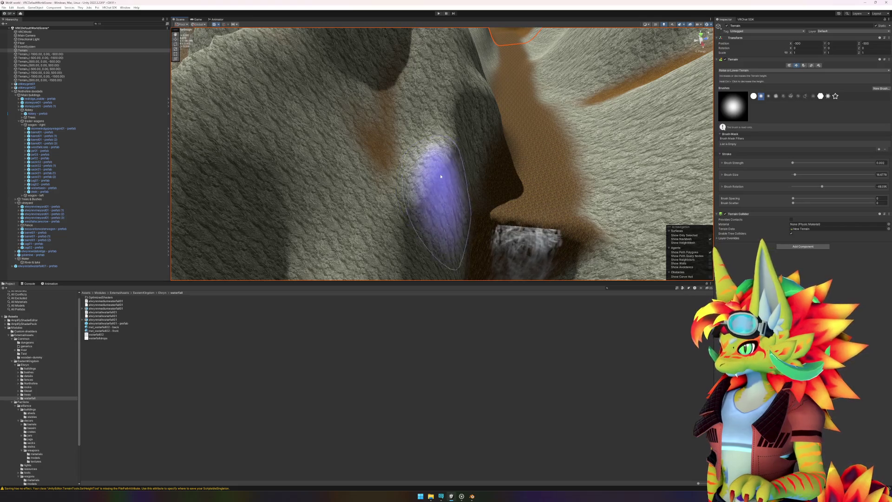
{"action": "mouse_move", "coordinate": [458, 230]}
{"action": "left_mouse_down"}
{"action": "mouse_move", "coordinate": [424, 218]}
{"action": "mouse_move", "coordinate": [470, 163]}
{"action": "left_mouse_up"}
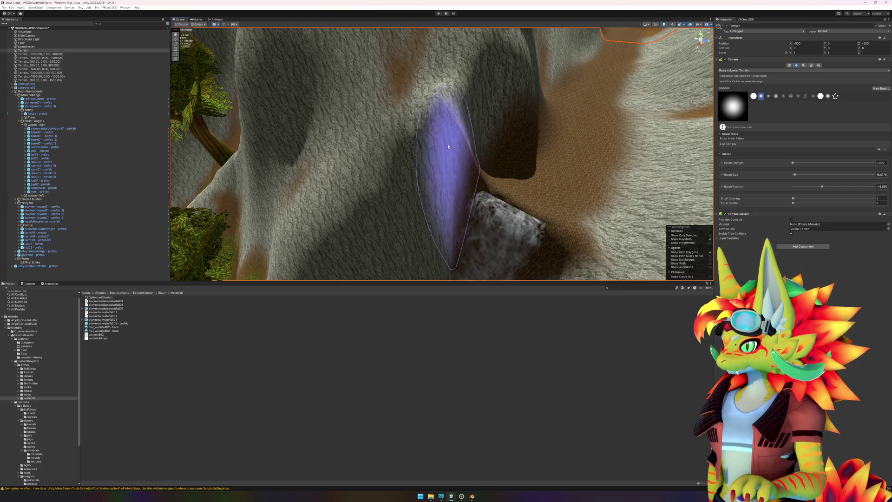
{"action": "mouse_move", "coordinate": [430, 175]}
{"action": "left_mouse_down"}
{"action": "mouse_move", "coordinate": [470, 172]}
{"action": "mouse_move", "coordinate": [474, 154]}
{"action": "mouse_move", "coordinate": [428, 121]}
{"action": "left_mouse_up"}
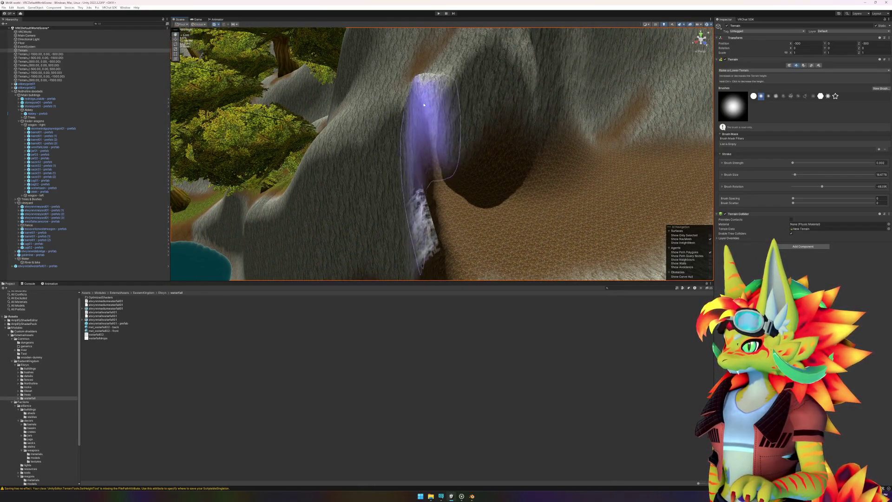
{"action": "scroll", "coordinate": [541, 219], "scroll_direction": "up", "scroll_amount": 5}
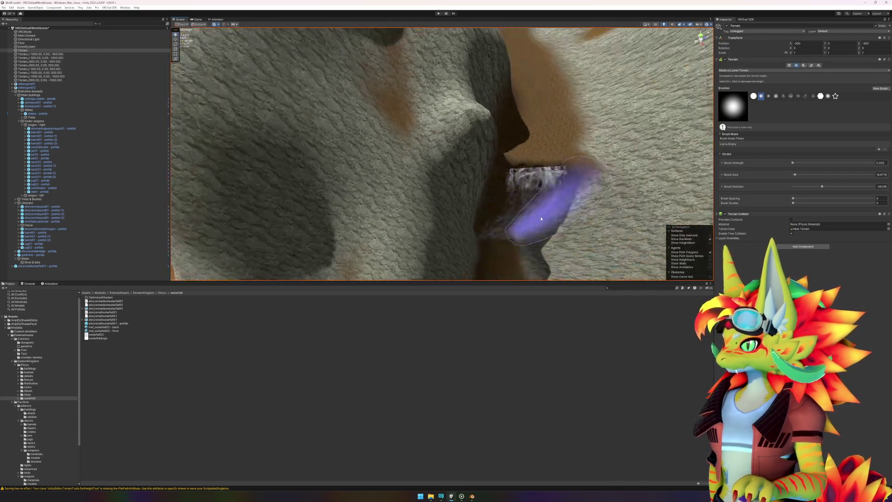
{"action": "scroll", "coordinate": [511, 209], "scroll_direction": "down", "scroll_amount": 3}
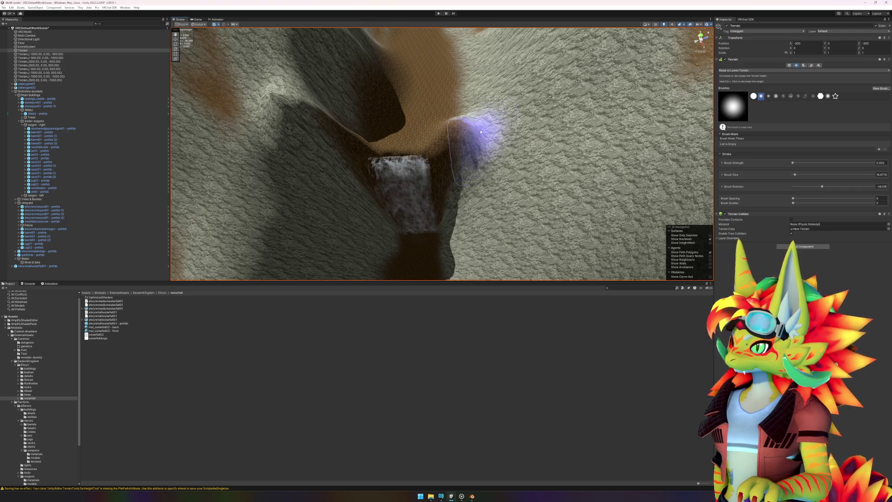
{"action": "mouse_move", "coordinate": [481, 132]}
{"action": "left_mouse_down"}
{"action": "mouse_move", "coordinate": [478, 140]}
{"action": "mouse_move", "coordinate": [511, 153]}
{"action": "mouse_move", "coordinate": [444, 139]}
{"action": "mouse_move", "coordinate": [459, 149]}
{"action": "mouse_move", "coordinate": [408, 160]}
{"action": "mouse_move", "coordinate": [514, 159]}
{"action": "left_mouse_up"}
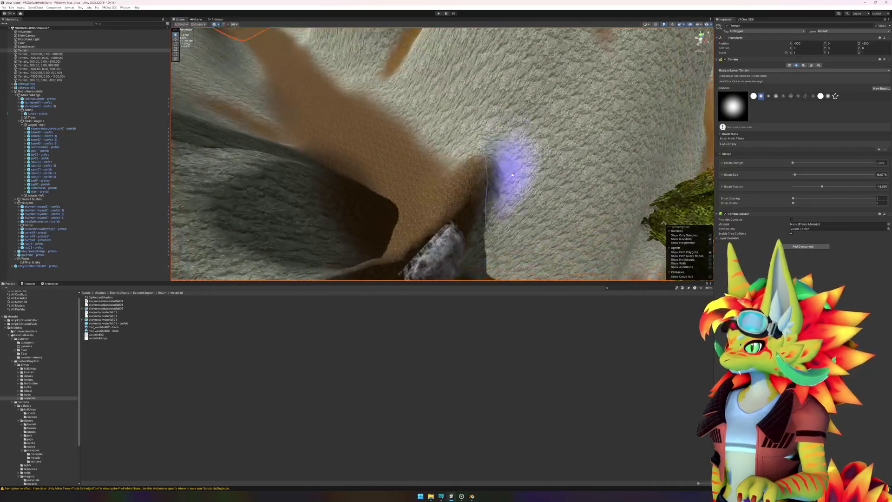
{"action": "mouse_move", "coordinate": [453, 124]}
{"action": "left_mouse_down"}
{"action": "mouse_move", "coordinate": [451, 100]}
{"action": "mouse_move", "coordinate": [438, 120]}
{"action": "mouse_move", "coordinate": [462, 116]}
{"action": "mouse_move", "coordinate": [445, 91]}
{"action": "mouse_move", "coordinate": [462, 97]}
{"action": "mouse_move", "coordinate": [428, 70]}
{"action": "mouse_move", "coordinate": [470, 102]}
{"action": "mouse_move", "coordinate": [443, 178]}
{"action": "mouse_move", "coordinate": [478, 149]}
{"action": "mouse_move", "coordinate": [426, 143]}
{"action": "mouse_move", "coordinate": [420, 156]}
{"action": "mouse_move", "coordinate": [375, 159]}
{"action": "mouse_move", "coordinate": [399, 160]}
{"action": "mouse_move", "coordinate": [404, 149]}
{"action": "mouse_move", "coordinate": [389, 160]}
{"action": "mouse_move", "coordinate": [402, 149]}
{"action": "mouse_move", "coordinate": [392, 153]}
{"action": "mouse_move", "coordinate": [408, 160]}
{"action": "mouse_move", "coordinate": [415, 102]}
{"action": "mouse_move", "coordinate": [398, 132]}
{"action": "mouse_move", "coordinate": [405, 113]}
{"action": "mouse_move", "coordinate": [409, 135]}
{"action": "mouse_move", "coordinate": [473, 149]}
{"action": "left_mouse_up"}
{"action": "scroll", "coordinate": [424, 139], "scroll_direction": "up", "scroll_amount": 3}
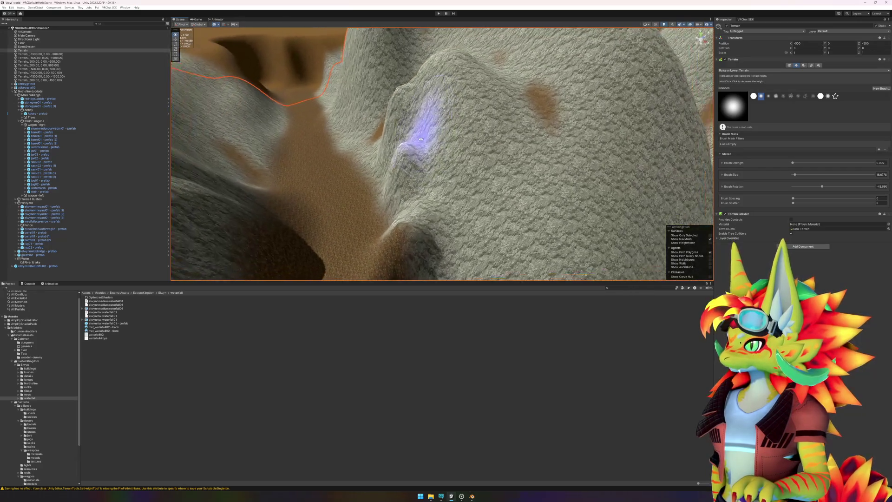
{"action": "scroll", "coordinate": [421, 139], "scroll_direction": "up", "scroll_amount": 2}
{"action": "mouse_move", "coordinate": [436, 147]}
{"action": "left_mouse_down"}
{"action": "mouse_move", "coordinate": [455, 183]}
{"action": "mouse_move", "coordinate": [440, 193]}
{"action": "mouse_move", "coordinate": [459, 135]}
{"action": "mouse_move", "coordinate": [423, 189]}
{"action": "mouse_move", "coordinate": [454, 139]}
{"action": "mouse_move", "coordinate": [418, 135]}
{"action": "mouse_move", "coordinate": [454, 76]}
{"action": "left_mouse_up"}
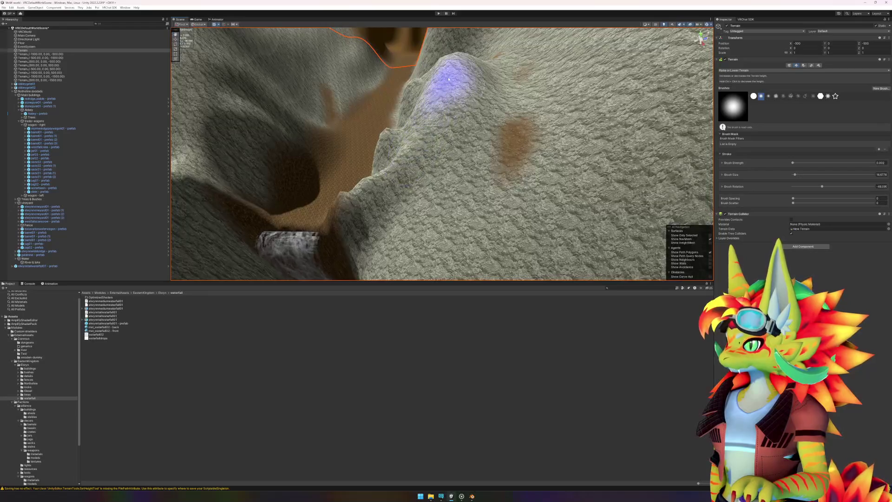
{"action": "mouse_move", "coordinate": [426, 137]}
{"action": "left_mouse_down"}
{"action": "mouse_move", "coordinate": [448, 130]}
{"action": "mouse_move", "coordinate": [462, 229]}
{"action": "mouse_move", "coordinate": [426, 175]}
{"action": "mouse_move", "coordinate": [454, 196]}
{"action": "mouse_move", "coordinate": [412, 189]}
{"action": "mouse_move", "coordinate": [428, 229]}
{"action": "mouse_move", "coordinate": [396, 236]}
{"action": "left_mouse_up"}
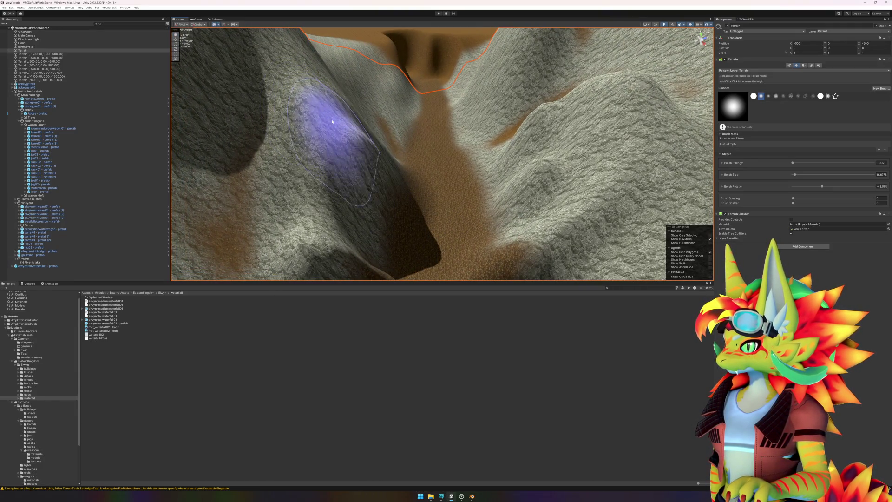
{"action": "mouse_move", "coordinate": [383, 208]}
{"action": "left_mouse_down"}
{"action": "mouse_move", "coordinate": [413, 191]}
{"action": "mouse_move", "coordinate": [369, 162]}
{"action": "mouse_move", "coordinate": [324, 172]}
{"action": "mouse_move", "coordinate": [342, 189]}
{"action": "mouse_move", "coordinate": [711, 163]}
{"action": "left_mouse_up"}
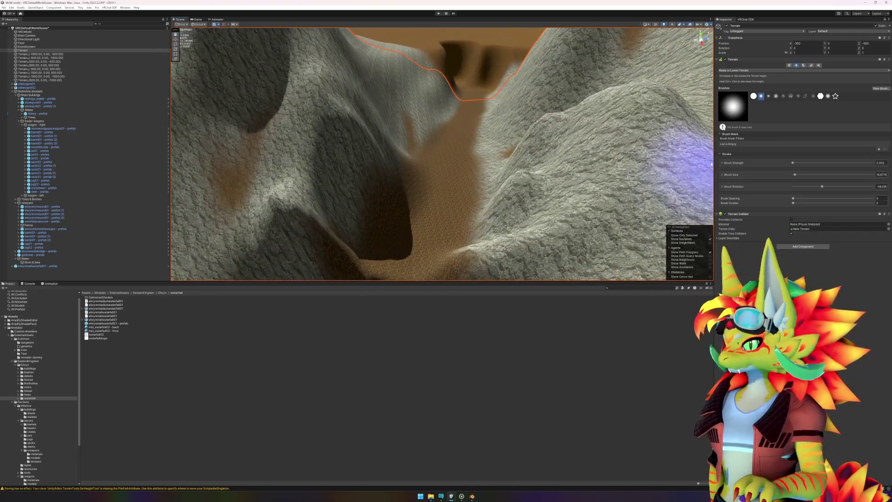
{"action": "left_click", "coordinate": [770, 71]}
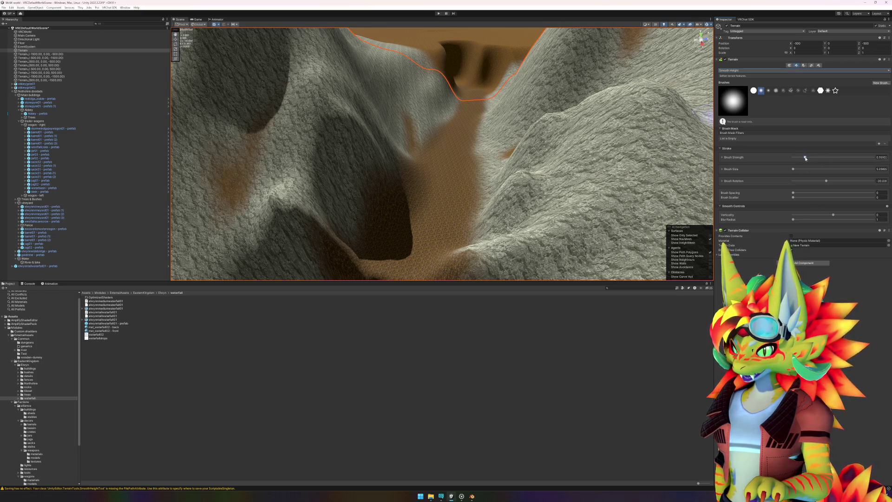
- Enlarge the terrain brush to about 13.8 and bring the view down into the canyon
{"action": "scroll", "coordinate": [503, 183], "scroll_direction": "up", "scroll_amount": 3}
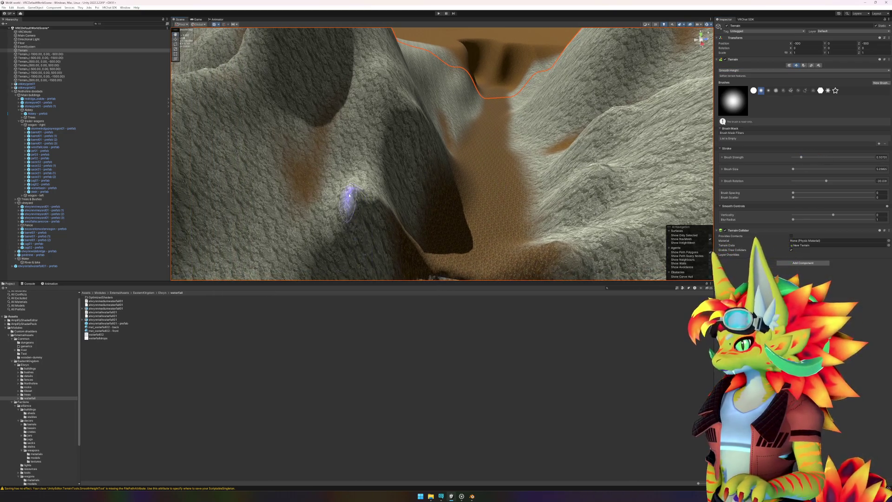
{"action": "scroll", "coordinate": [362, 191], "scroll_direction": "up", "scroll_amount": 3}
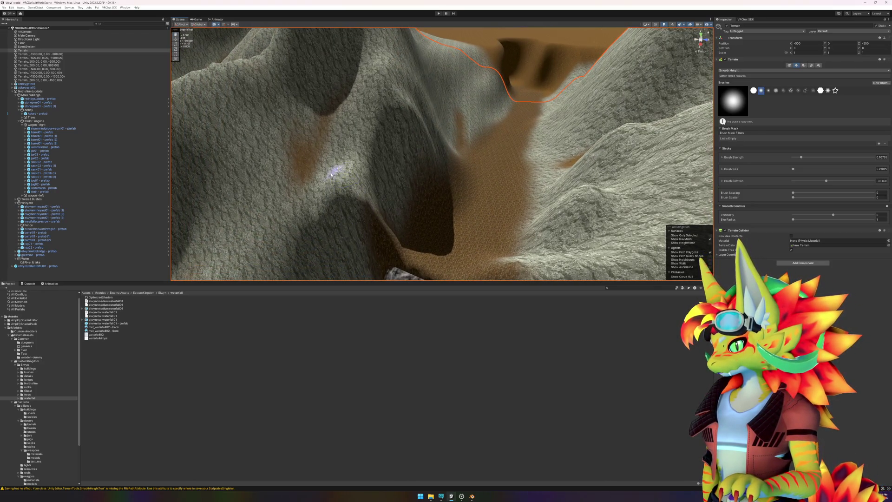
{"action": "scroll", "coordinate": [338, 175], "scroll_direction": "up", "scroll_amount": 2}
{"action": "mouse_move", "coordinate": [350, 192]}
{"action": "left_mouse_down"}
{"action": "mouse_move", "coordinate": [424, 193]}
{"action": "mouse_move", "coordinate": [399, 189]}
{"action": "mouse_move", "coordinate": [407, 167]}
{"action": "mouse_move", "coordinate": [358, 153]}
{"action": "left_mouse_up"}
{"action": "scroll", "coordinate": [407, 167], "scroll_direction": "up", "scroll_amount": 2}
{"action": "scroll", "coordinate": [423, 143], "scroll_direction": "up", "scroll_amount": 1}
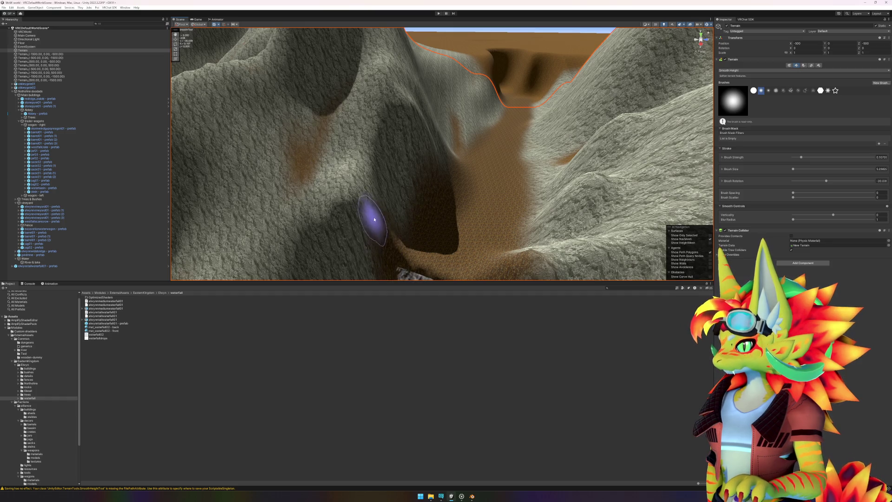
{"action": "mouse_move", "coordinate": [359, 214]}
{"action": "left_mouse_down"}
{"action": "mouse_move", "coordinate": [430, 233]}
{"action": "mouse_move", "coordinate": [450, 205]}
{"action": "mouse_move", "coordinate": [418, 211]}
{"action": "mouse_move", "coordinate": [423, 193]}
{"action": "left_mouse_up"}
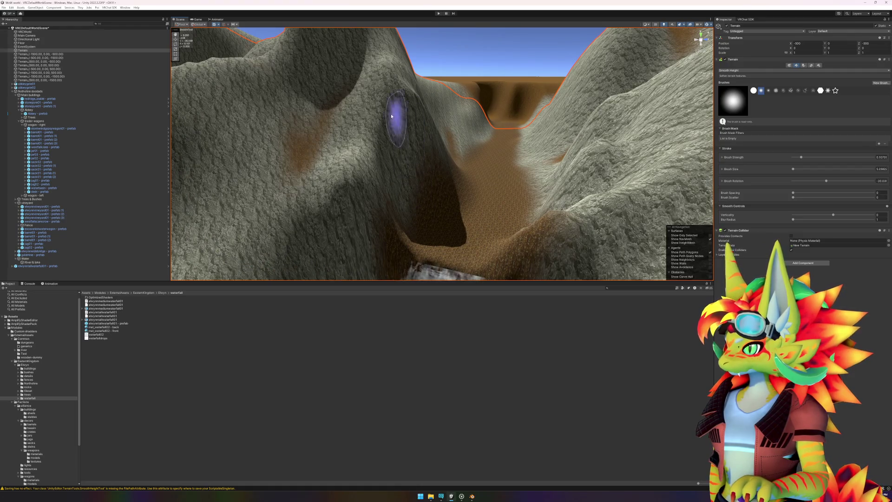
{"action": "scroll", "coordinate": [405, 99], "scroll_direction": "up", "scroll_amount": 4}
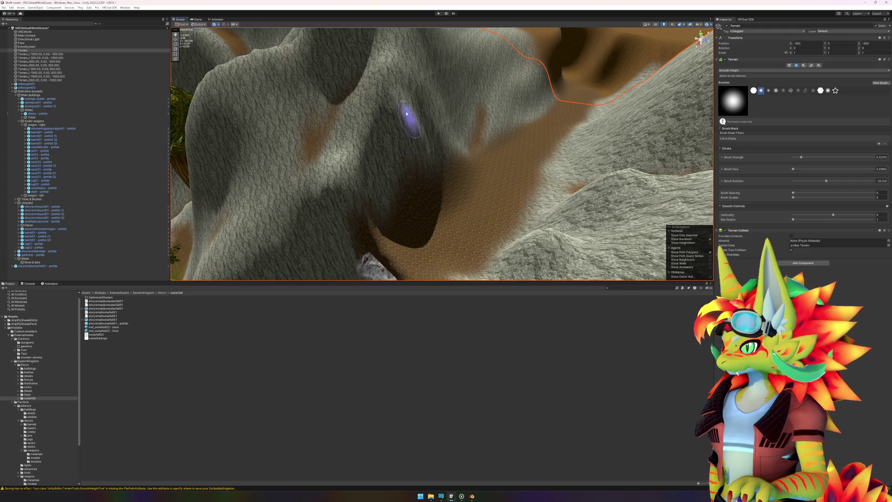
{"action": "left_click", "coordinate": [795, 170]}
{"action": "mouse_move", "coordinate": [447, 249]}
{"action": "left_mouse_down"}
{"action": "mouse_move", "coordinate": [484, 239]}
{"action": "mouse_move", "coordinate": [457, 247]}
{"action": "left_mouse_up"}
{"action": "mouse_move", "coordinate": [392, 85]}
{"action": "left_mouse_down"}
{"action": "mouse_move", "coordinate": [438, 189]}
{"action": "mouse_move", "coordinate": [488, 203]}
{"action": "mouse_move", "coordinate": [482, 185]}
{"action": "mouse_move", "coordinate": [398, 149]}
{"action": "mouse_move", "coordinate": [486, 212]}
{"action": "left_mouse_up"}
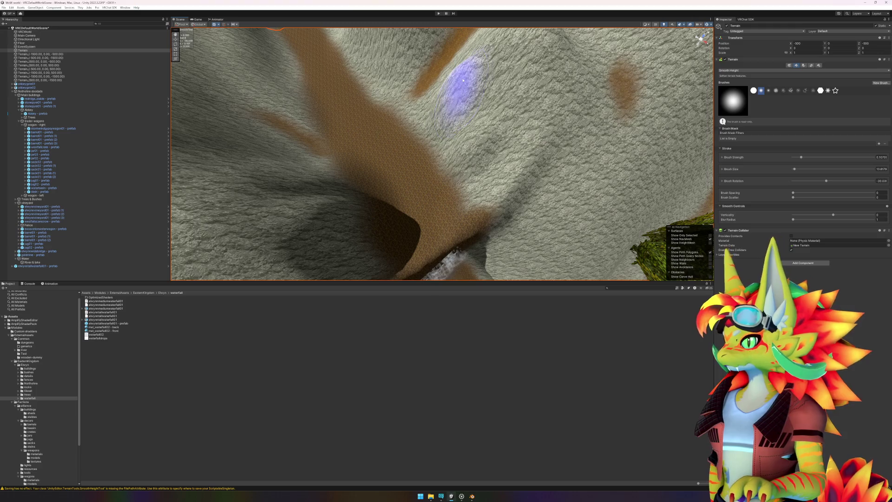
- Lower the view along the canyon toward the waterfall and bring up the terrain tool list
{"action": "mouse_move", "coordinate": [521, 214]}
{"action": "left_mouse_down"}
{"action": "mouse_move", "coordinate": [483, 159]}
{"action": "mouse_move", "coordinate": [494, 149]}
{"action": "mouse_move", "coordinate": [486, 136]}
{"action": "mouse_move", "coordinate": [464, 153]}
{"action": "mouse_move", "coordinate": [509, 185]}
{"action": "mouse_move", "coordinate": [500, 200]}
{"action": "mouse_move", "coordinate": [459, 211]}
{"action": "mouse_move", "coordinate": [454, 199]}
{"action": "mouse_move", "coordinate": [478, 190]}
{"action": "mouse_move", "coordinate": [524, 199]}
{"action": "mouse_move", "coordinate": [534, 239]}
{"action": "mouse_move", "coordinate": [504, 200]}
{"action": "mouse_move", "coordinate": [484, 123]}
{"action": "left_mouse_up"}
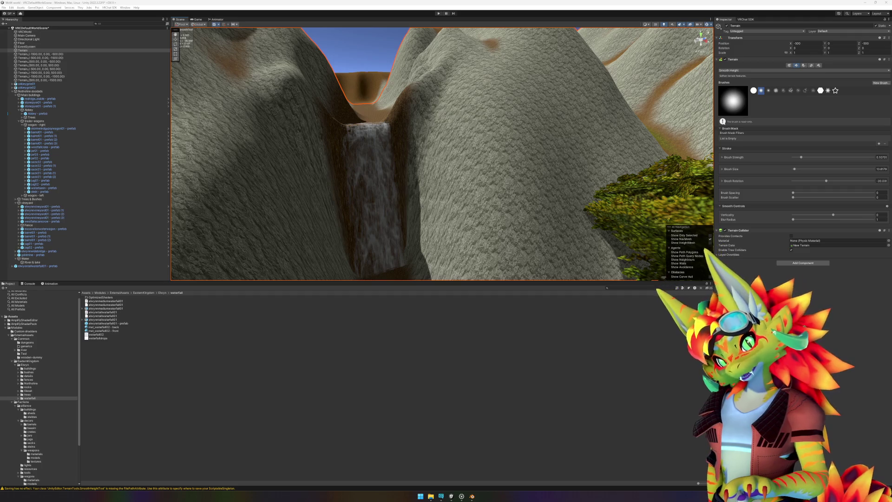
{"action": "scroll", "coordinate": [408, 146], "scroll_direction": "up", "scroll_amount": 5}
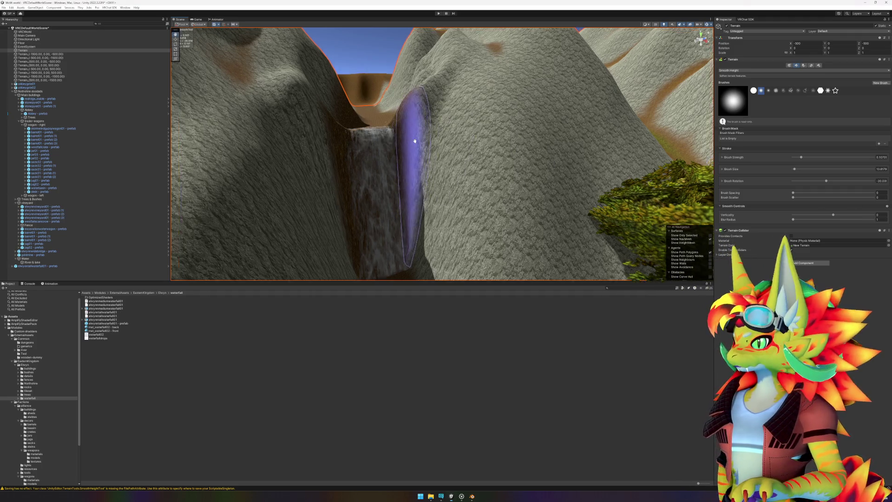
{"action": "scroll", "coordinate": [449, 186], "scroll_direction": "up", "scroll_amount": 5}
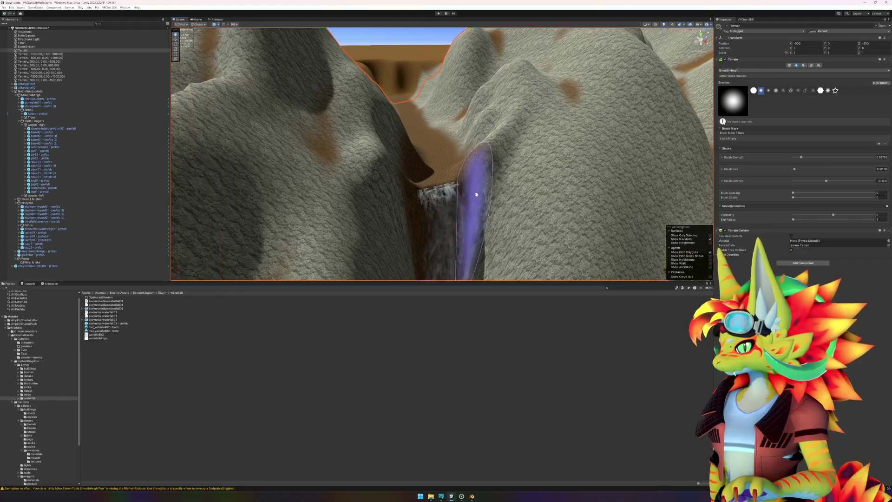
{"action": "scroll", "coordinate": [493, 188], "scroll_direction": "down", "scroll_amount": 5}
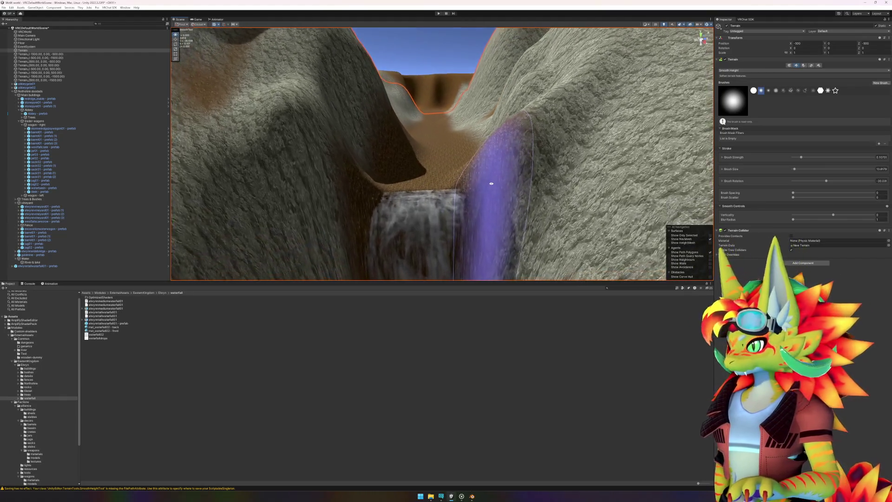
{"action": "left_click", "coordinate": [757, 70]}
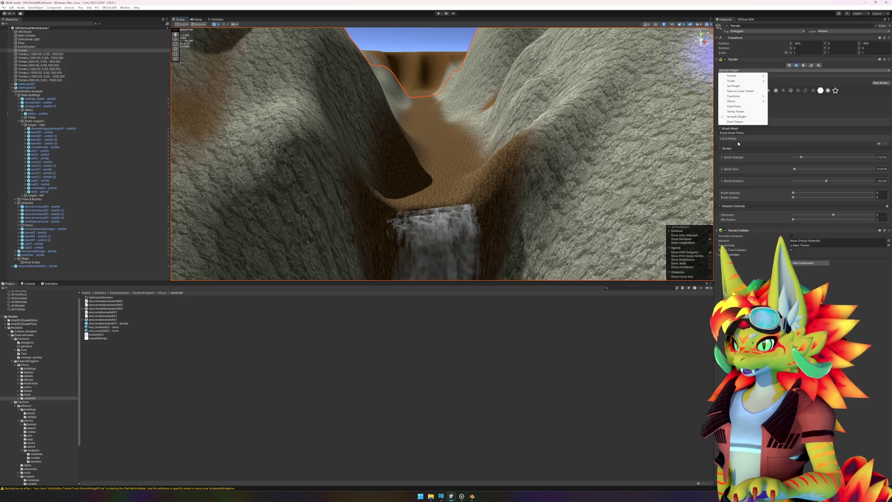
- Switch to Paint Texture with a brush size of about 3.6, then show the rocks folder
{"action": "left_click", "coordinate": [739, 82]}
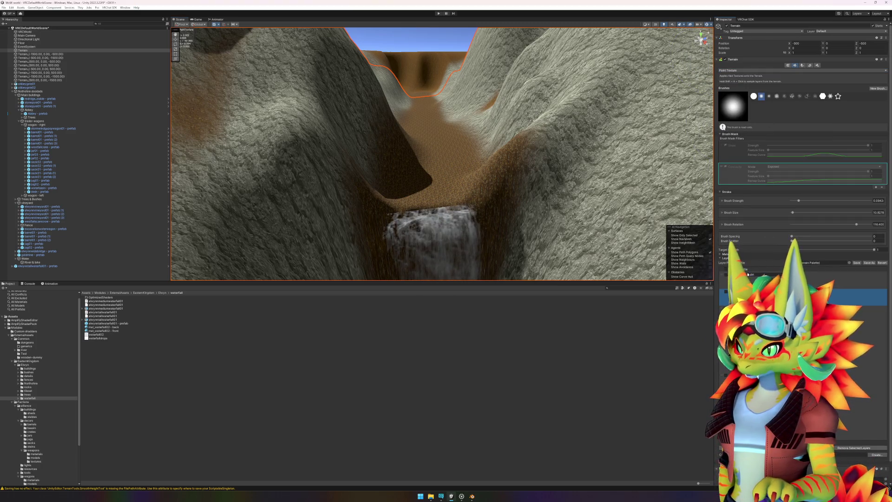
{"action": "scroll", "coordinate": [539, 180], "scroll_direction": "up", "scroll_amount": 1}
{"action": "left_click_drag", "start_coordinate": [539, 180], "coordinate": [553, 200]}
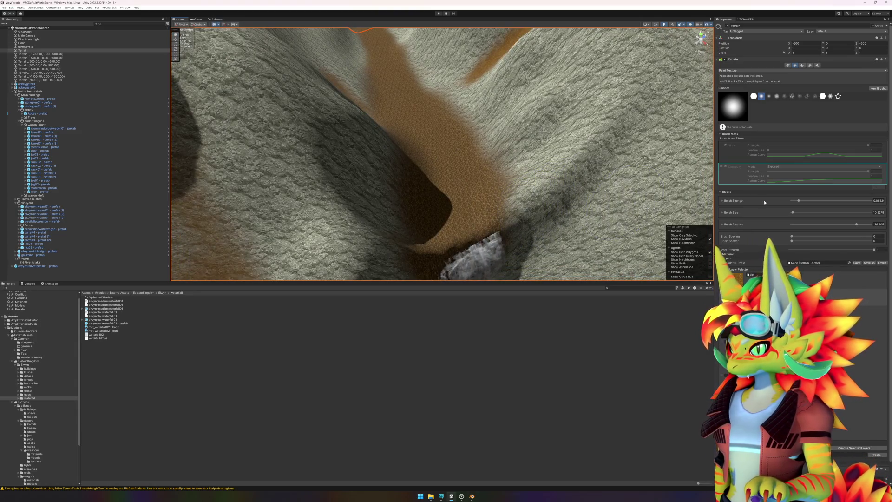
{"action": "left_click_drag", "start_coordinate": [793, 212], "coordinate": [791, 213]}
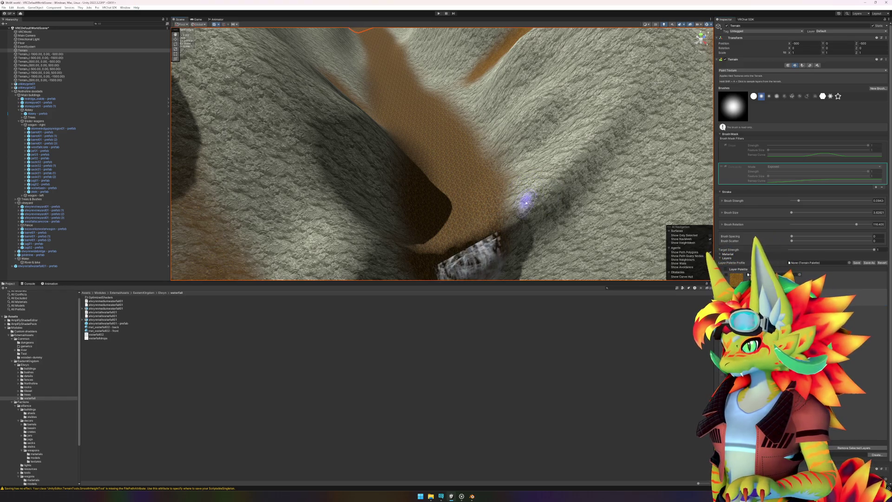
{"action": "mouse_move", "coordinate": [528, 219]}
{"action": "left_mouse_down"}
{"action": "mouse_move", "coordinate": [354, 145]}
{"action": "mouse_move", "coordinate": [452, 110]}
{"action": "left_mouse_up"}
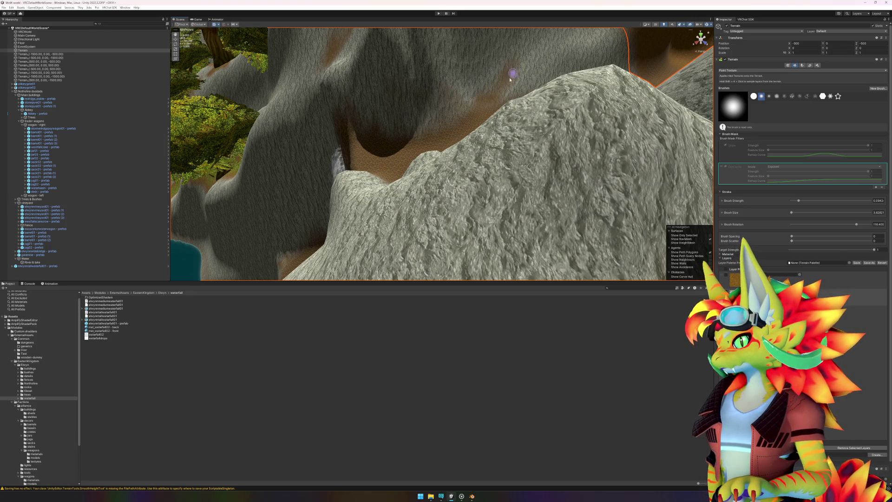
{"action": "left_click_drag", "start_coordinate": [496, 85], "coordinate": [353, 143]}
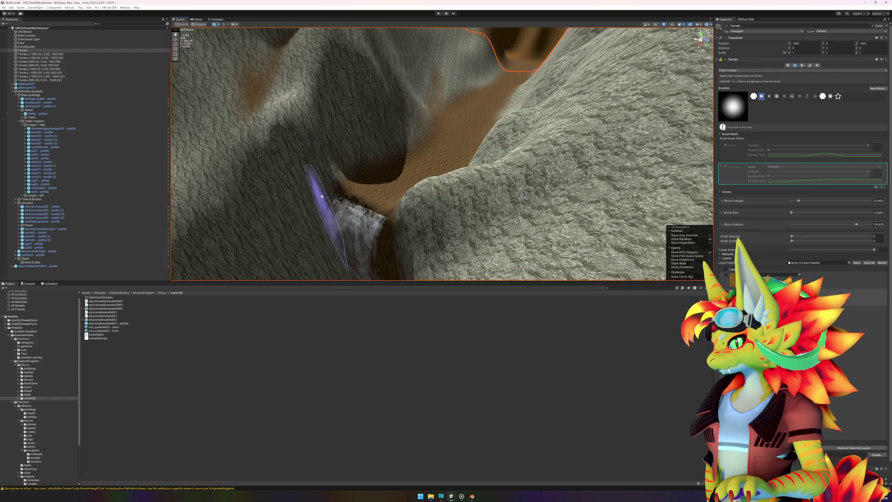
{"action": "mouse_move", "coordinate": [297, 195]}
{"action": "left_mouse_down"}
{"action": "mouse_move", "coordinate": [325, 212]}
{"action": "mouse_move", "coordinate": [435, 192]}
{"action": "left_mouse_up"}
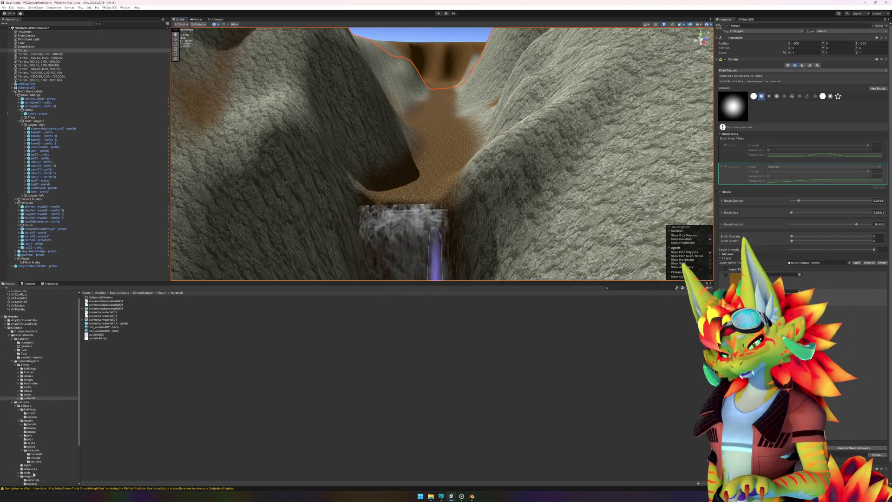
{"action": "left_click", "coordinate": [33, 388]}
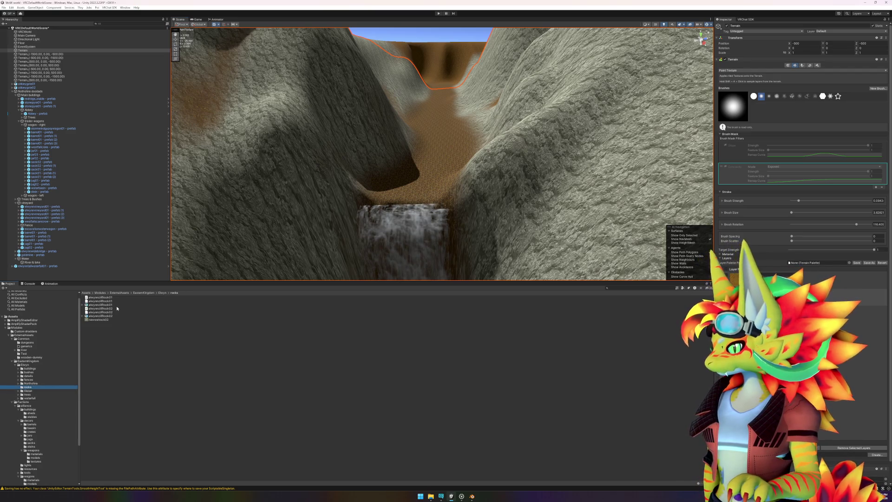
- Place elwynncliffrock01 and elwynncliffrock02 on the right and left canyon walls above the waterfall
{"action": "left_click", "coordinate": [116, 306]}
{"action": "mouse_move", "coordinate": [117, 308]}
{"action": "left_mouse_down"}
{"action": "mouse_move", "coordinate": [405, 204]}
{"action": "mouse_move", "coordinate": [528, 195]}
{"action": "left_mouse_up"}
{"action": "left_click_drag", "start_coordinate": [100, 316], "coordinate": [426, 199]}
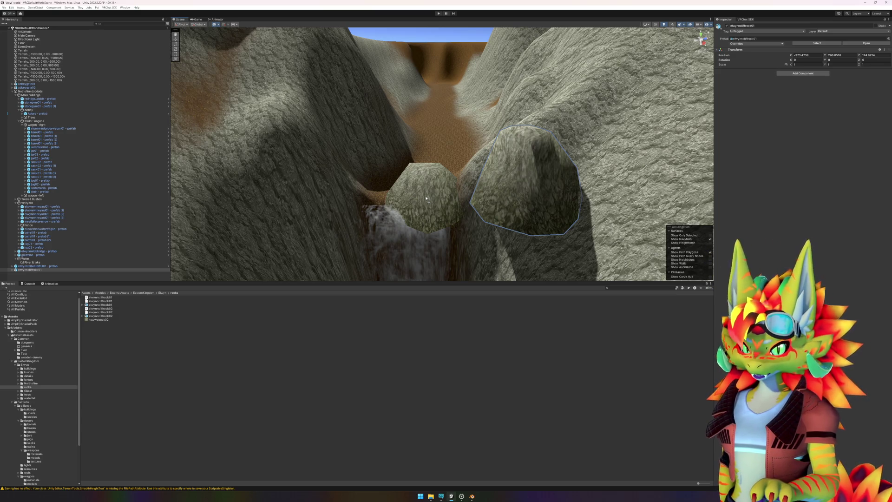
{"action": "mouse_move", "coordinate": [426, 198]}
{"action": "left_mouse_down"}
{"action": "mouse_move", "coordinate": [378, 193]}
{"action": "mouse_move", "coordinate": [278, 141]}
{"action": "left_mouse_up"}
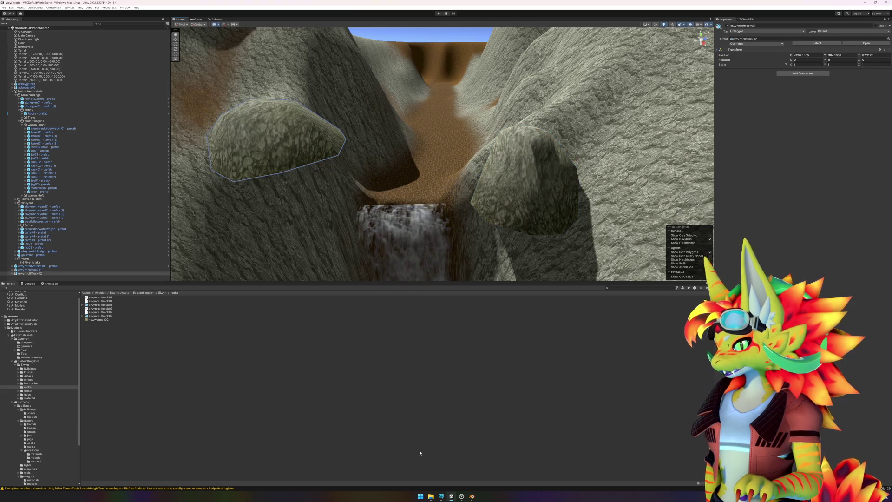
{"action": "left_click", "coordinate": [420, 496]}
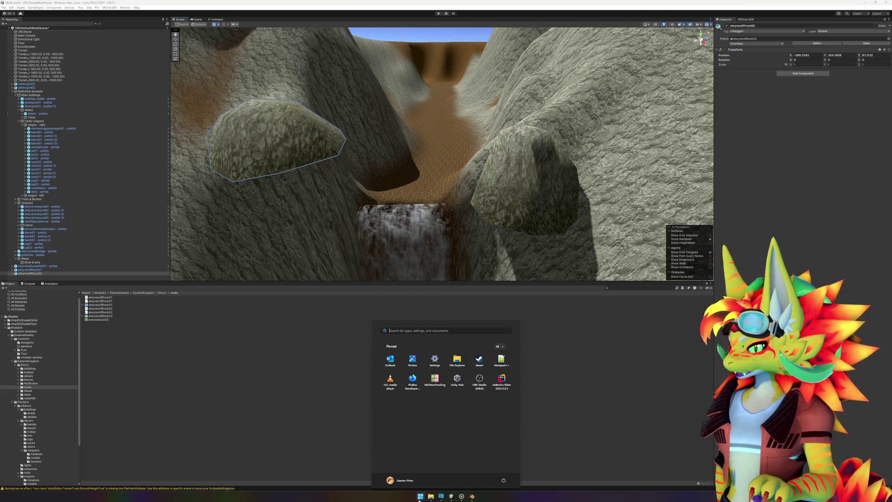
- Launch Excel, open the adt_32_48_ModelPlacementInformation workbook and select the paths in A6 and A10:A11
{"action": "type", "text": "excel"}
{"action": "key", "text": "Return"}
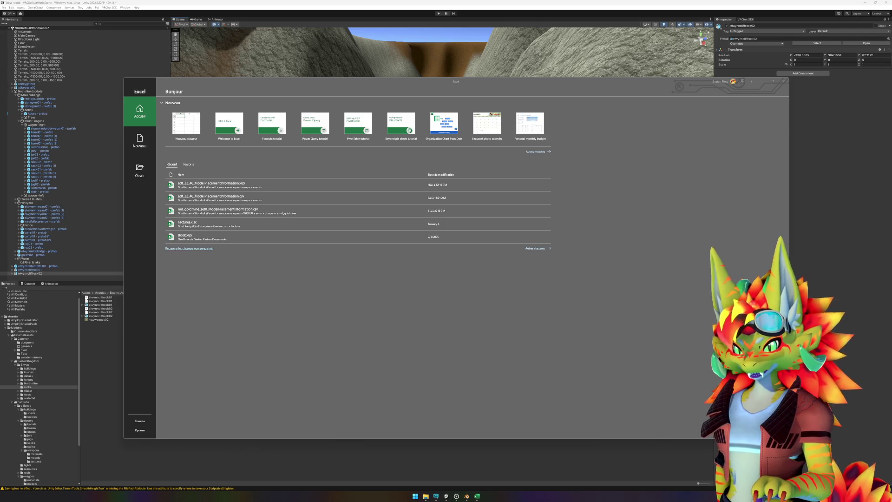
{"action": "left_click", "coordinate": [235, 187]}
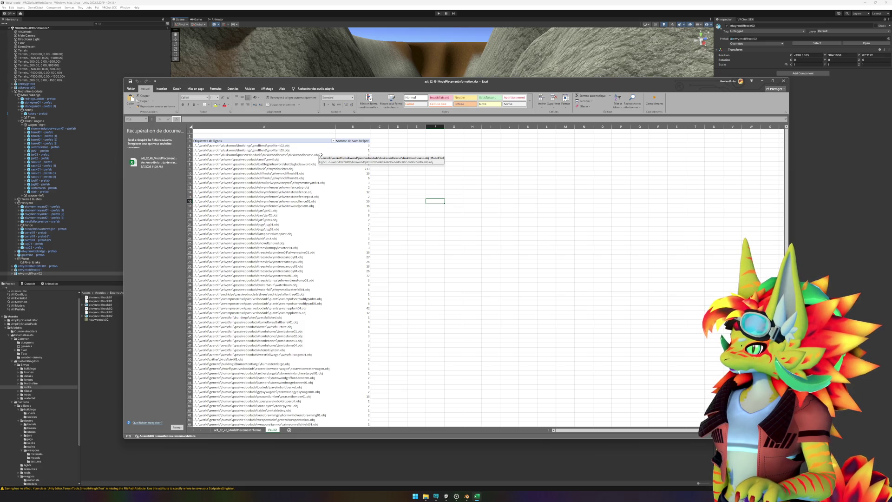
{"action": "left_click", "coordinate": [320, 156]}
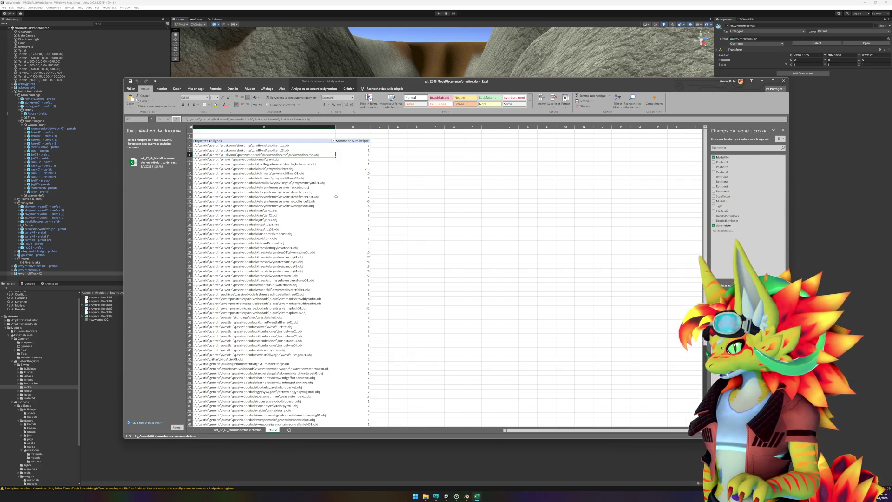
{"action": "scroll", "coordinate": [338, 215], "scroll_direction": "down", "scroll_amount": 6}
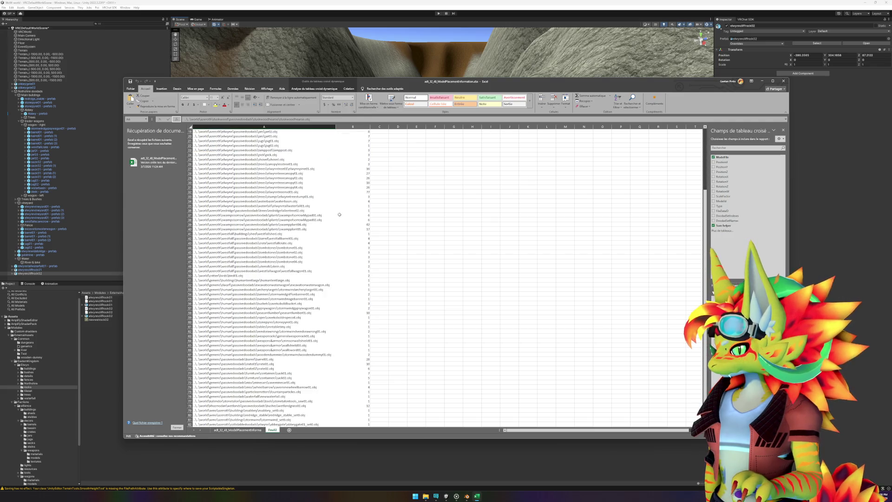
{"action": "scroll", "coordinate": [343, 210], "scroll_direction": "up", "scroll_amount": 6}
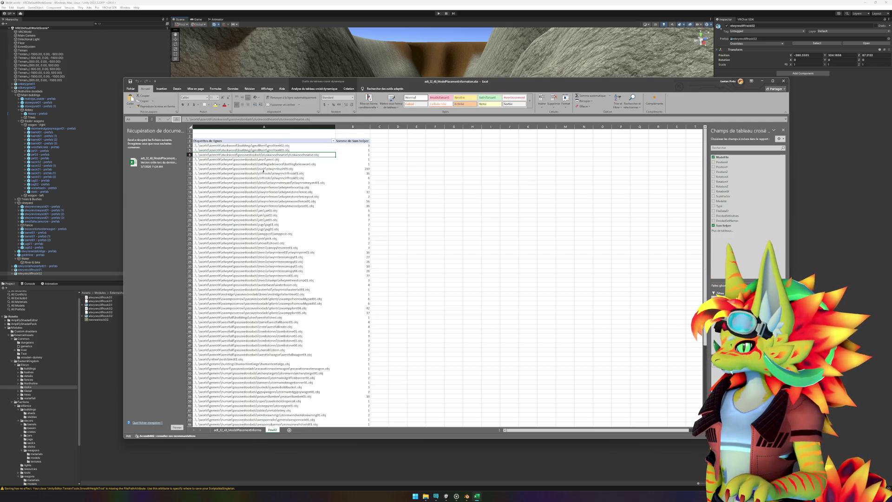
{"action": "left_click_drag", "start_coordinate": [296, 173], "coordinate": [295, 179]}
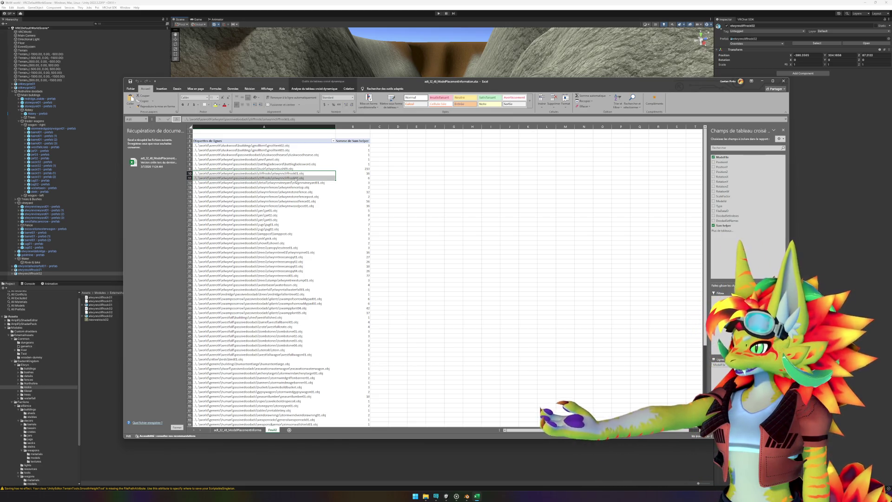
- Fly the Unity scene view toward the rocks, then bring Excel back to the front
{"action": "left_click", "coordinate": [365, 2]}
{"action": "mouse_move", "coordinate": [462, 151]}
{"action": "left_mouse_down"}
{"action": "mouse_move", "coordinate": [424, 155]}
{"action": "mouse_move", "coordinate": [428, 148]}
{"action": "left_mouse_up"}
{"action": "scroll", "coordinate": [428, 148], "scroll_direction": "down", "scroll_amount": 5}
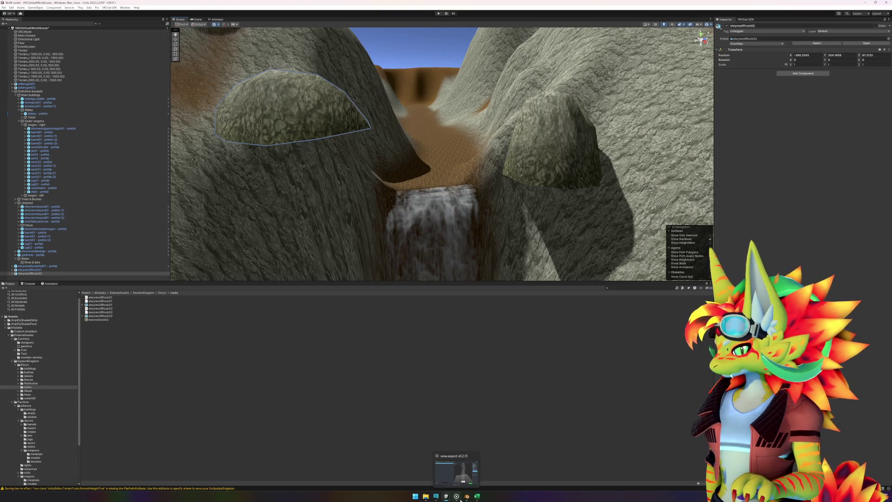
{"action": "left_click", "coordinate": [476, 496]}
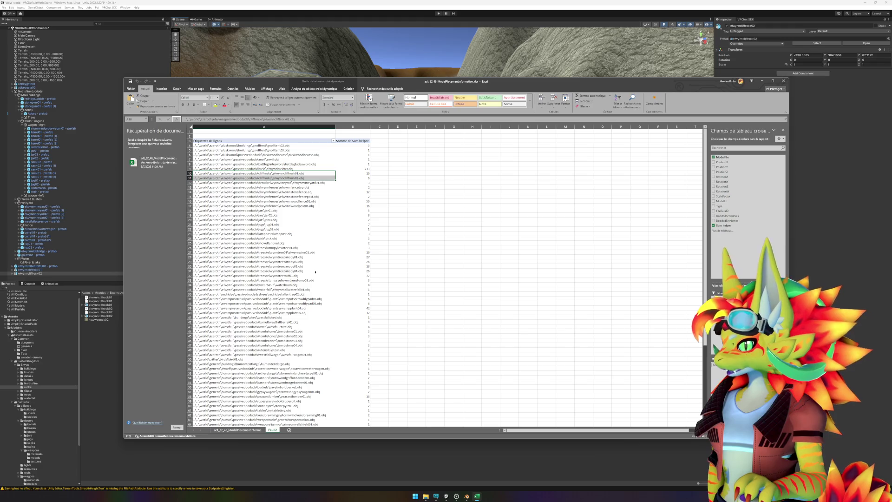
- Preview the Eastern Kingdoms map in wow.export, panned toward Searing Gorge, then return to Excel
{"action": "key", "text": "alt+Tab"}
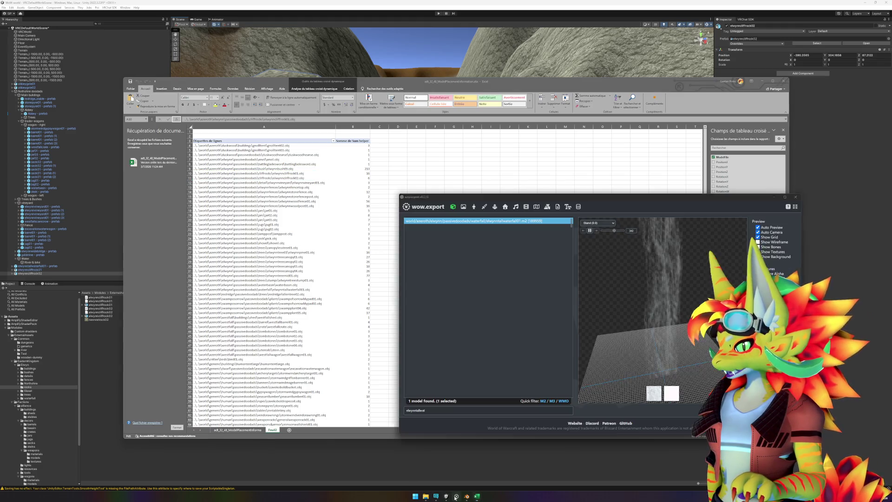
{"action": "left_click", "coordinate": [536, 206]}
{"action": "left_click", "coordinate": [441, 230]}
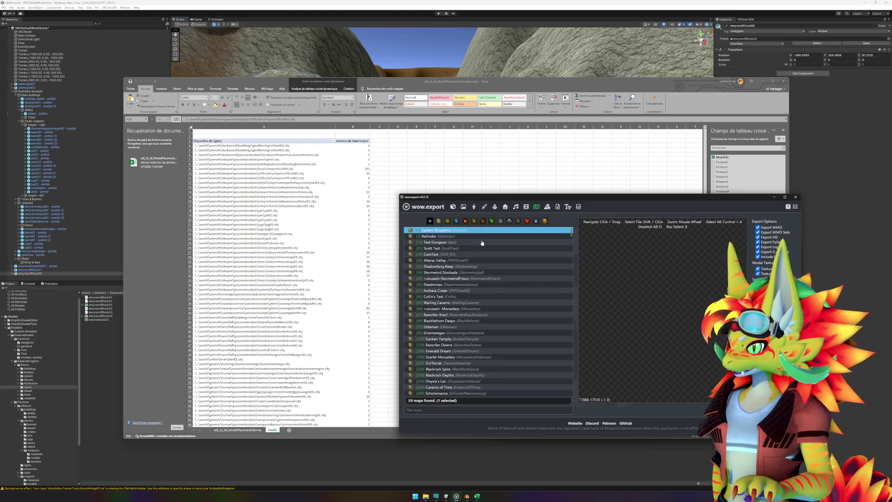
{"action": "mouse_move", "coordinate": [662, 356]}
{"action": "left_mouse_down"}
{"action": "mouse_move", "coordinate": [693, 328]}
{"action": "mouse_move", "coordinate": [659, 307]}
{"action": "left_mouse_up"}
{"action": "left_click_drag", "start_coordinate": [650, 324], "coordinate": [706, 307]}
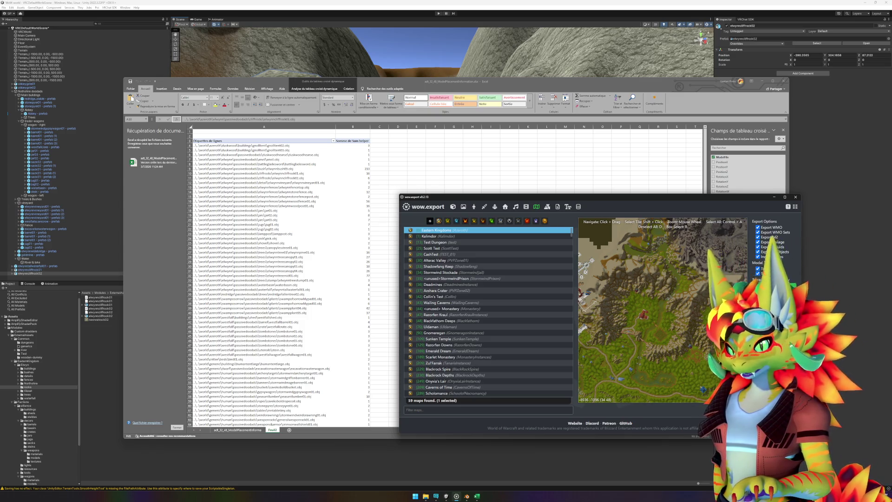
{"action": "left_click", "coordinate": [176, 270]}
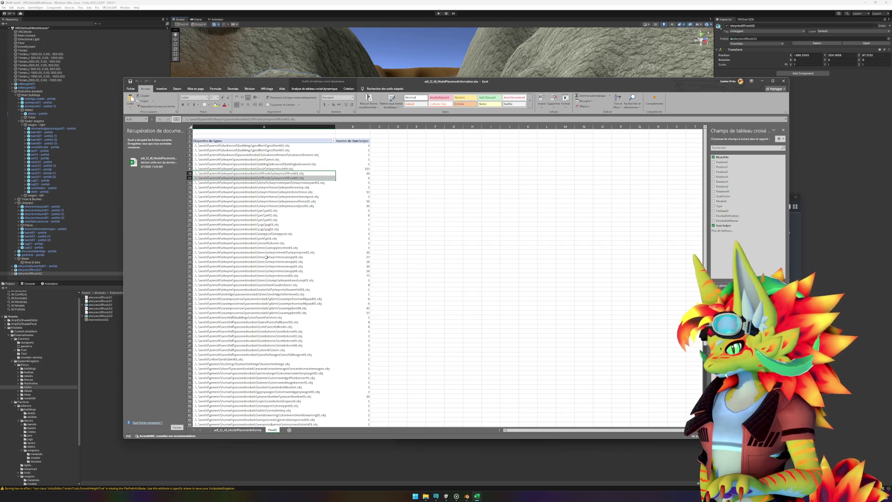
- Read the model .obj paths in the pivot table, from cell A35 down to A53
{"action": "left_click", "coordinate": [267, 291]}
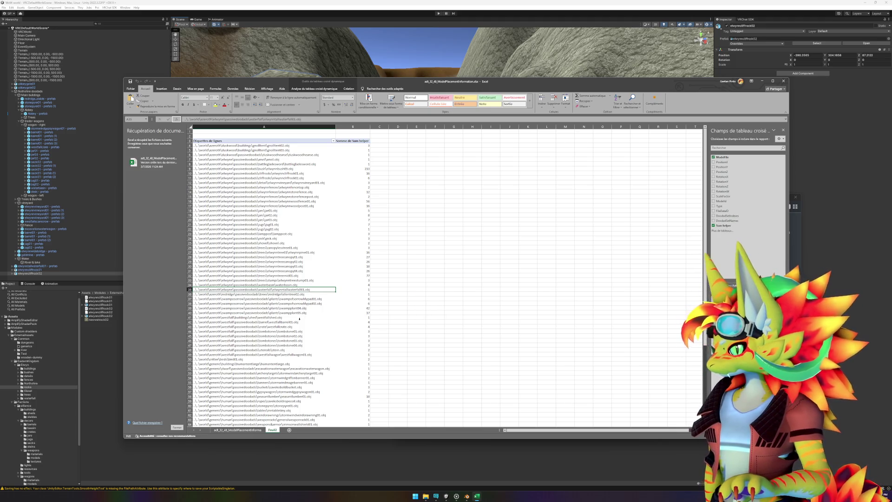
{"action": "left_click_drag", "start_coordinate": [292, 299], "coordinate": [296, 316]}
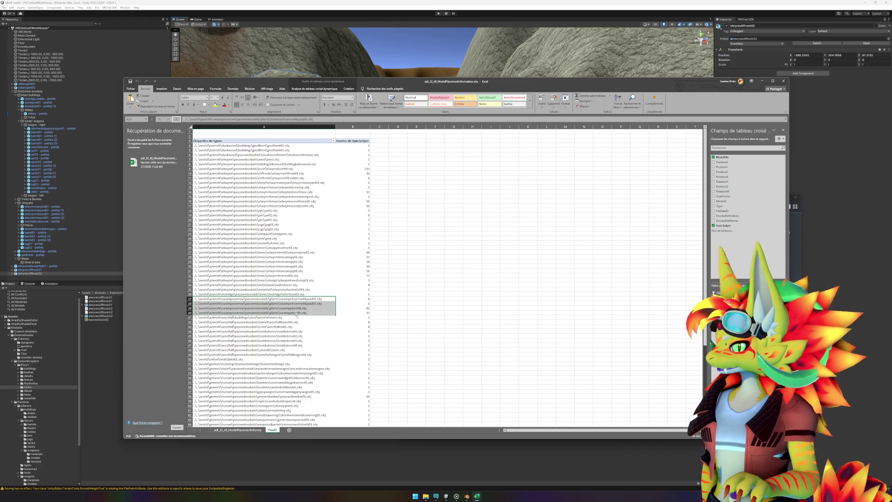
{"action": "scroll", "coordinate": [297, 316], "scroll_direction": "down", "scroll_amount": 2}
{"action": "scroll", "coordinate": [314, 314], "scroll_direction": "down", "scroll_amount": 4}
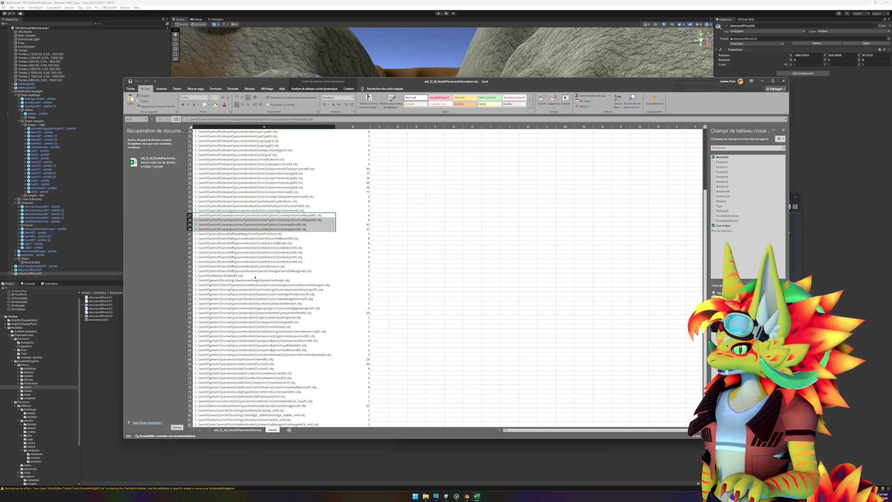
{"action": "scroll", "coordinate": [304, 292], "scroll_direction": "down", "scroll_amount": 3}
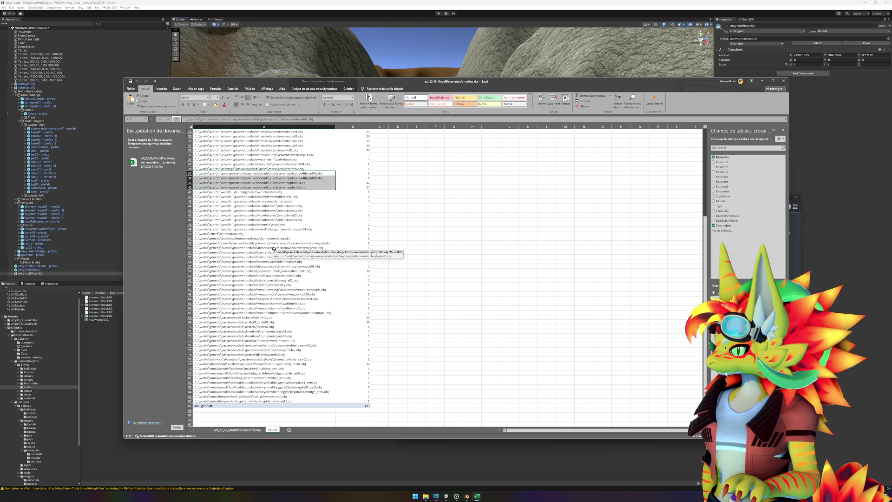
{"action": "left_click", "coordinate": [274, 247]}
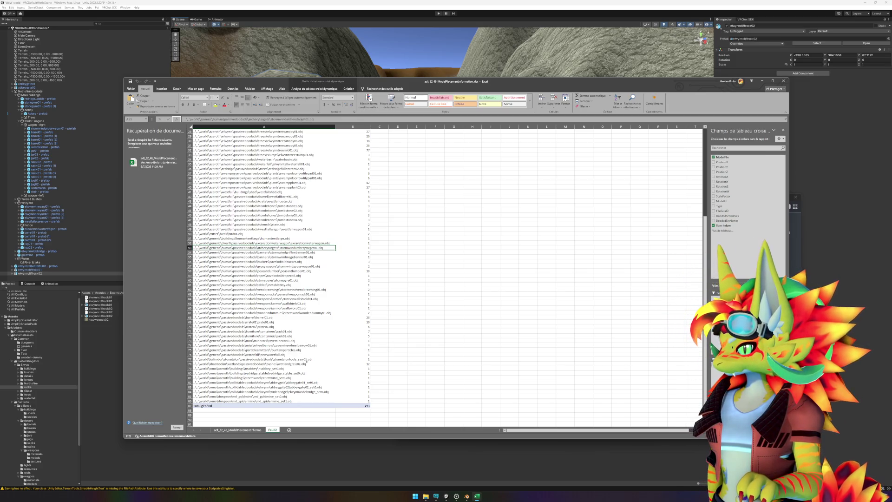
{"action": "scroll", "coordinate": [311, 372], "scroll_direction": "down", "scroll_amount": 1}
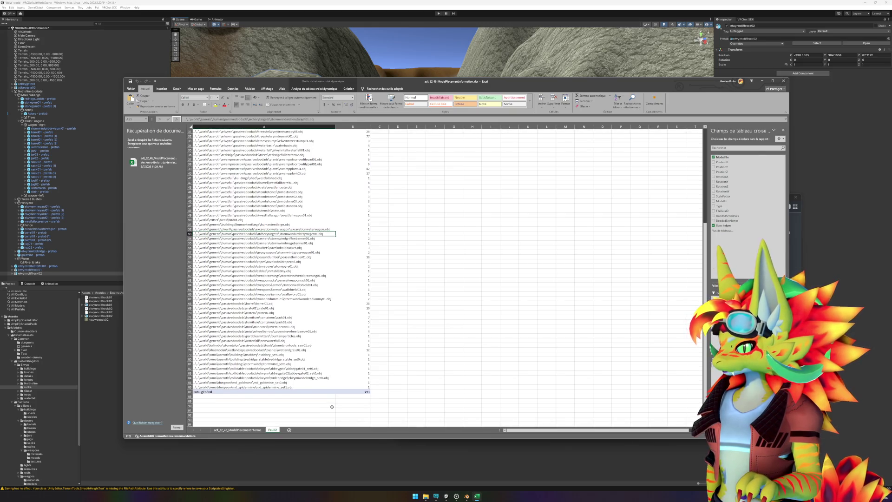
{"action": "scroll", "coordinate": [299, 329], "scroll_direction": "up", "scroll_amount": 10}
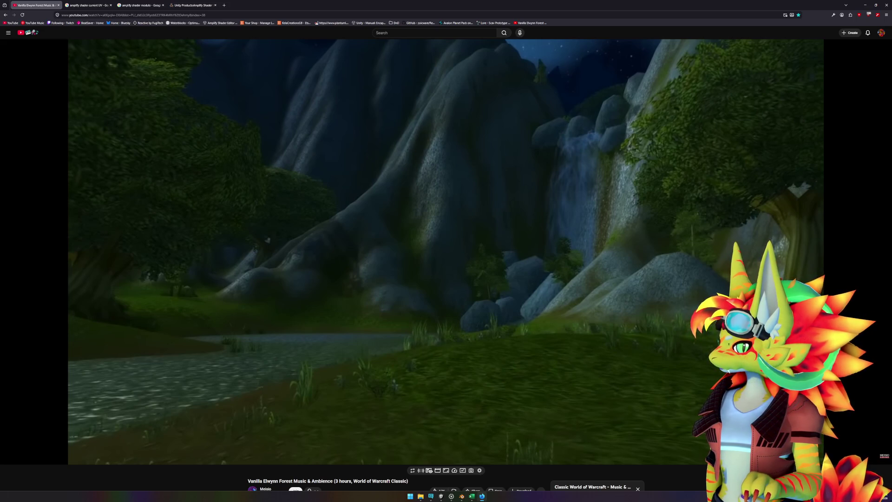
- Switch back to the Unity editor and clear the selection
{"action": "mouse_move", "coordinate": [461, 497]}
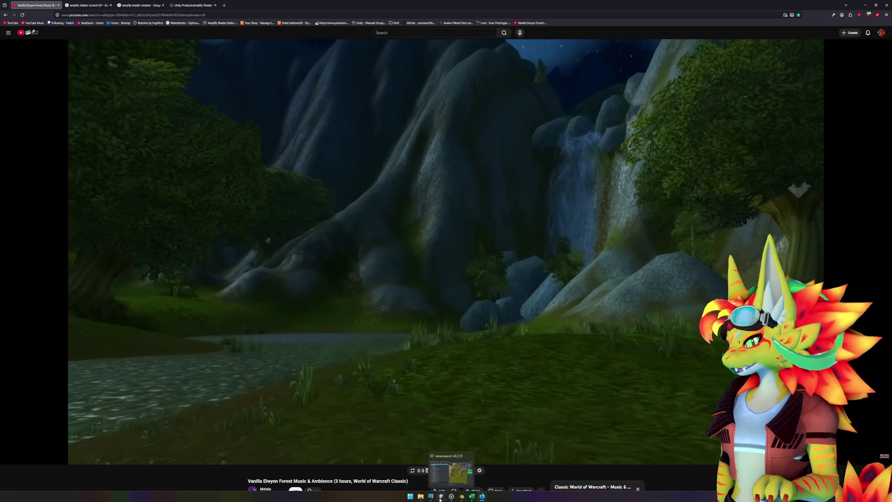
{"action": "left_click", "coordinate": [441, 496]}
{"action": "left_click", "coordinate": [102, 330]}
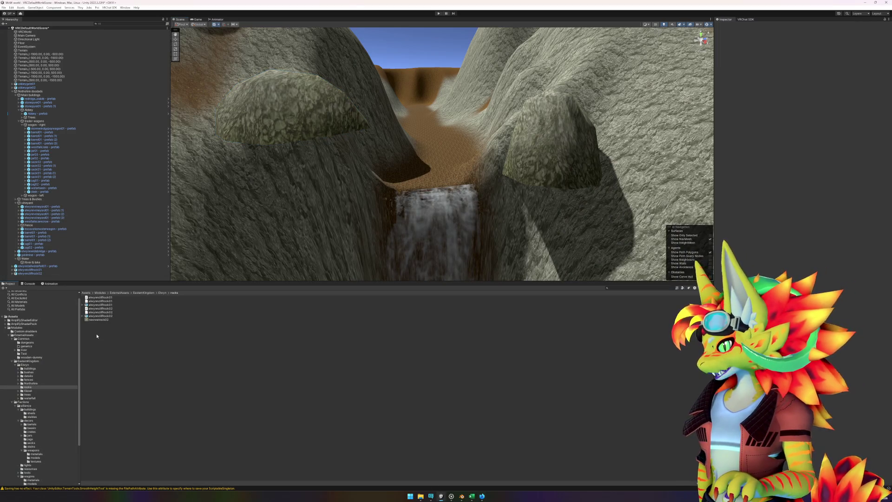
- Create an empty child object named 'Waterfall' under Water
{"action": "left_click", "coordinate": [30, 273]}
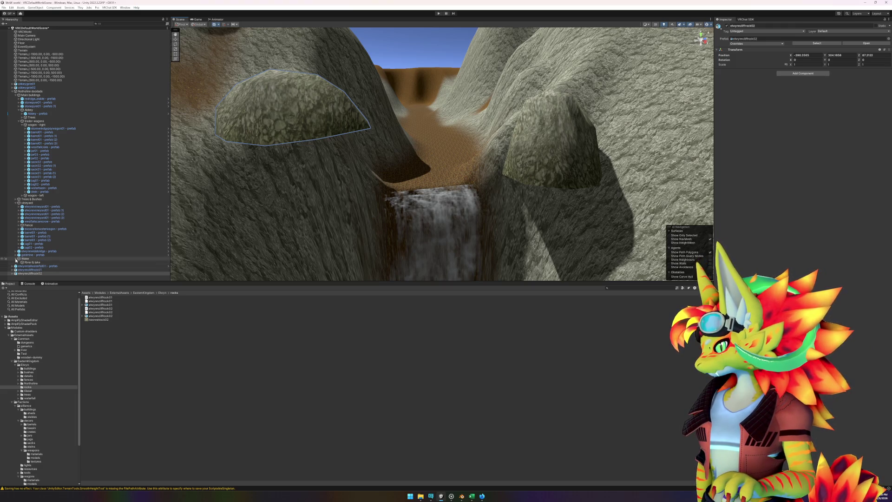
{"action": "right_click", "coordinate": [26, 258]}
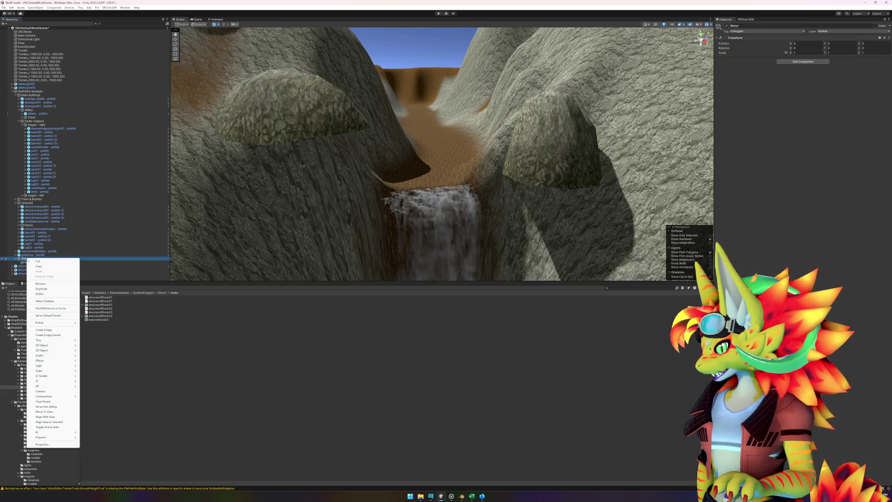
{"action": "left_click", "coordinate": [48, 330]}
{"action": "type", "text": "Water"}
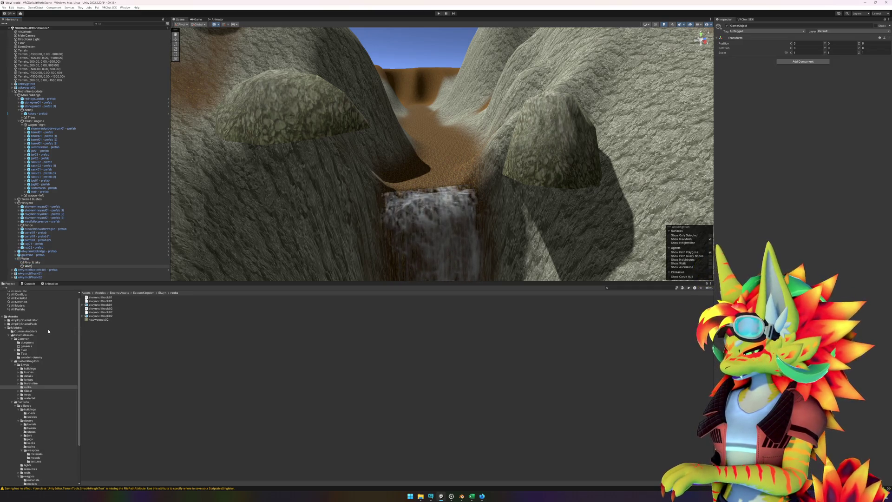
{"action": "type", "text": "fall"}
{"action": "key", "text": "Return"}
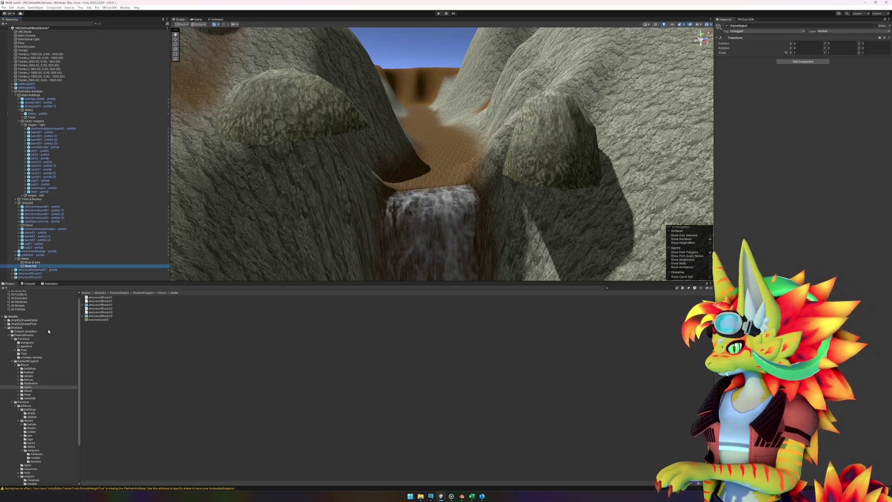
- Move the waterfall prefab into the new Waterfall group
{"action": "left_click", "coordinate": [37, 263]}
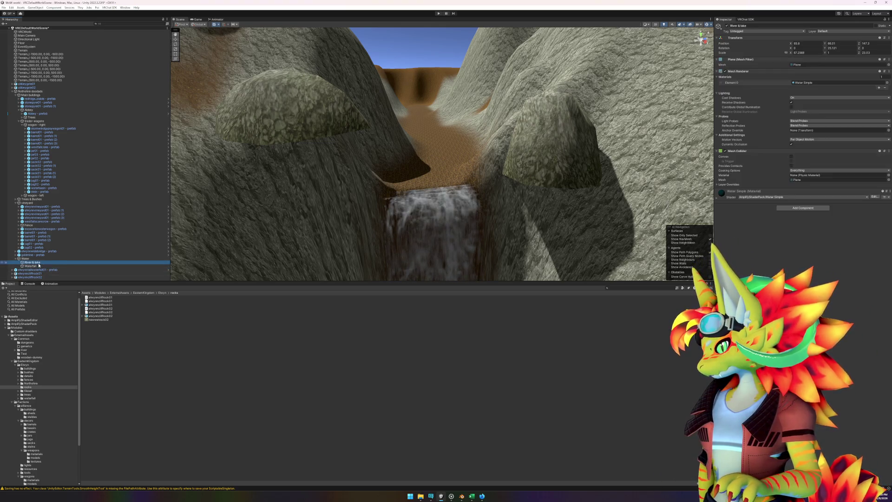
{"action": "left_click", "coordinate": [39, 265]}
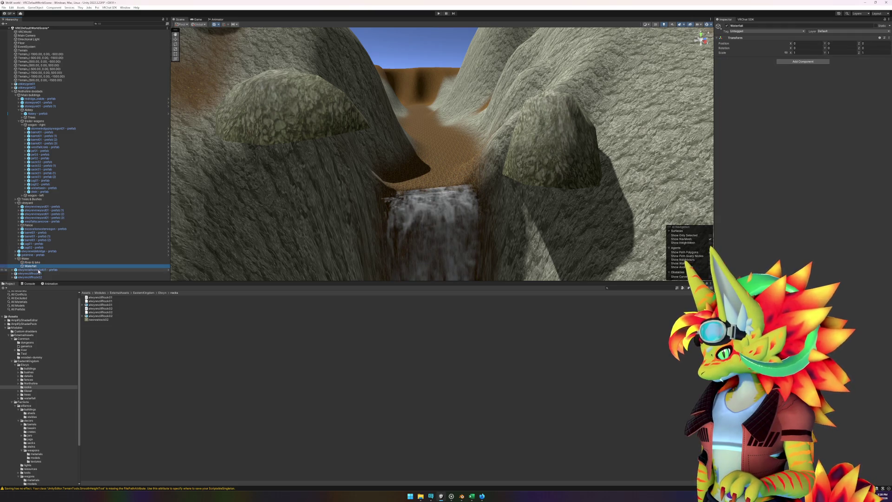
{"action": "left_click", "coordinate": [37, 273]}
{"action": "left_click", "coordinate": [35, 277], "text": "shift"}
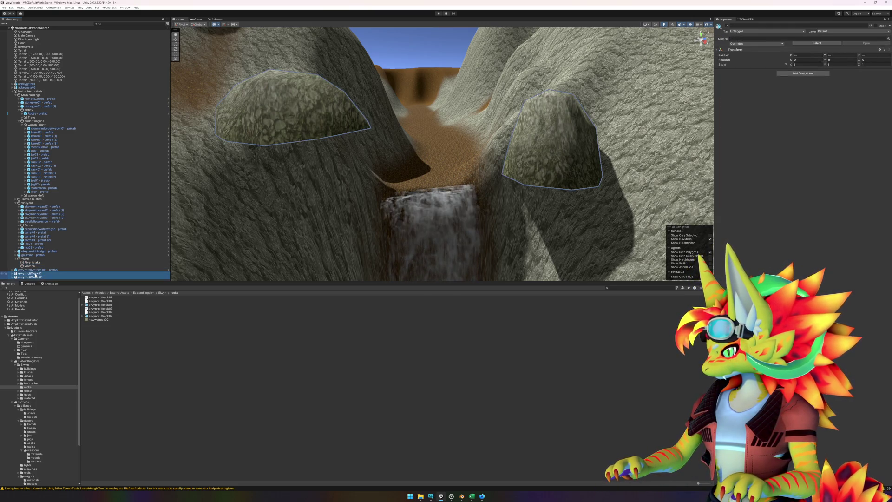
{"action": "left_click_drag", "start_coordinate": [35, 274], "coordinate": [35, 268]}
- Centre the Waterfall group on its child and view the waterfall from above
{"action": "left_click", "coordinate": [35, 266]}
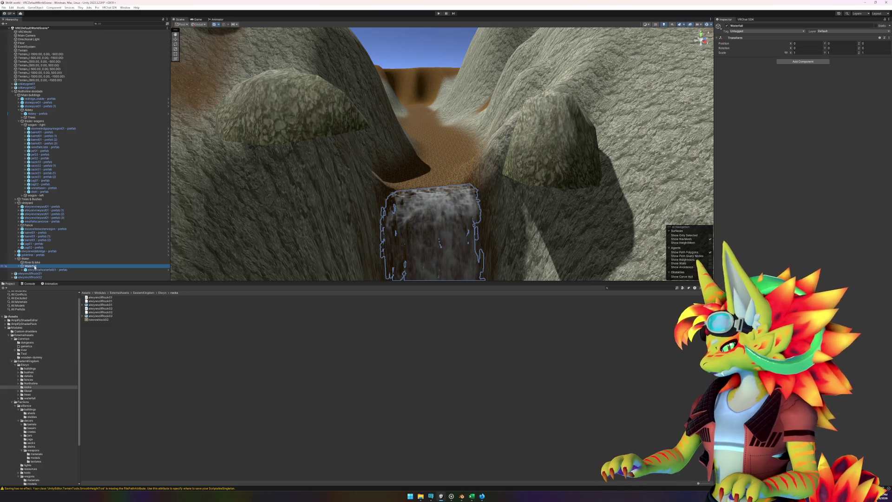
{"action": "right_click", "coordinate": [35, 267]}
{"action": "left_click", "coordinate": [35, 8]}
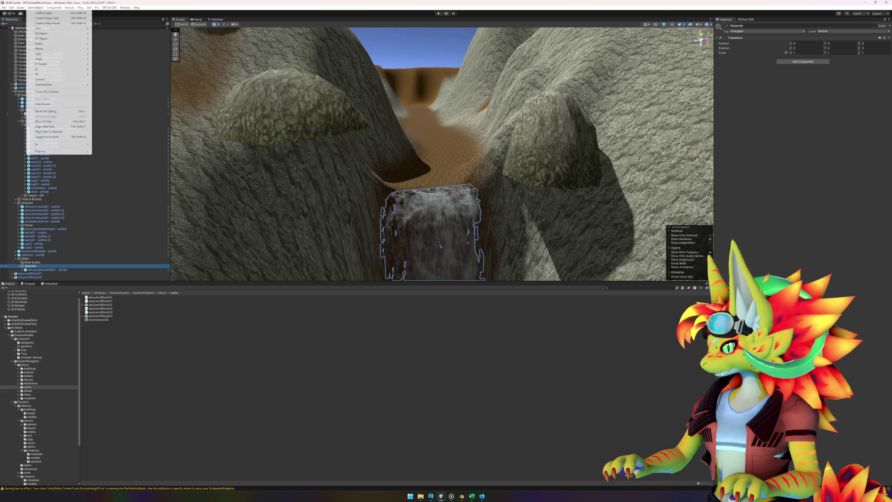
{"action": "left_click", "coordinate": [53, 91]}
{"action": "mouse_move", "coordinate": [278, 161]}
{"action": "left_mouse_down"}
{"action": "mouse_move", "coordinate": [294, 207]}
{"action": "mouse_move", "coordinate": [319, 209]}
{"action": "mouse_move", "coordinate": [344, 227]}
{"action": "mouse_move", "coordinate": [384, 169]}
{"action": "mouse_move", "coordinate": [341, 181]}
{"action": "mouse_move", "coordinate": [390, 152]}
{"action": "mouse_move", "coordinate": [421, 109]}
{"action": "mouse_move", "coordinate": [399, 194]}
{"action": "mouse_move", "coordinate": [469, 195]}
{"action": "left_mouse_up"}
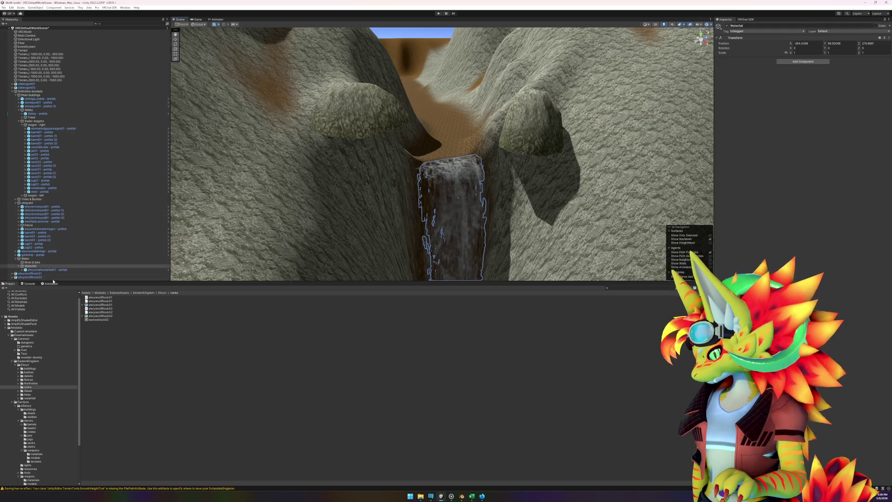
- Collapse the hierarchy groups and create an empty root object named 'elwynncliffrock01 - prefab'
{"action": "right_click", "coordinate": [53, 280]}
{"action": "left_click", "coordinate": [19, 127]}
{"action": "left_click", "coordinate": [19, 125]}
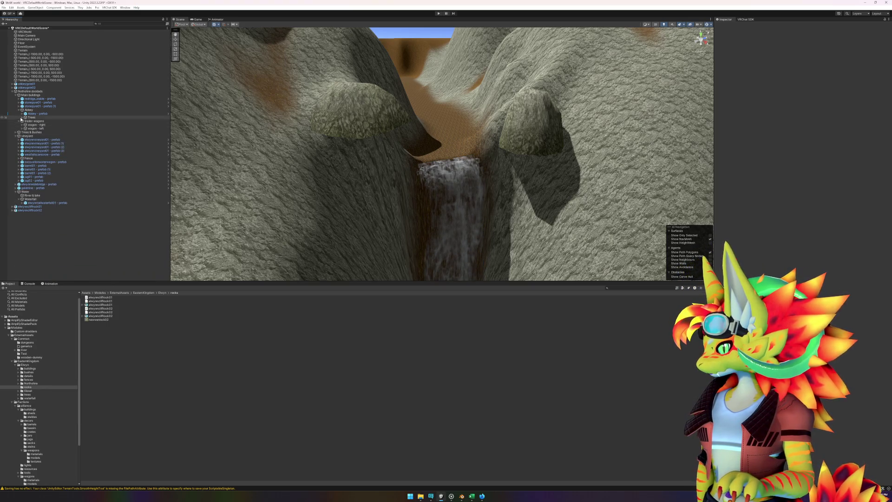
{"action": "left_click", "coordinate": [19, 110]}
{"action": "left_click", "coordinate": [18, 114]}
{"action": "right_click", "coordinate": [44, 219]}
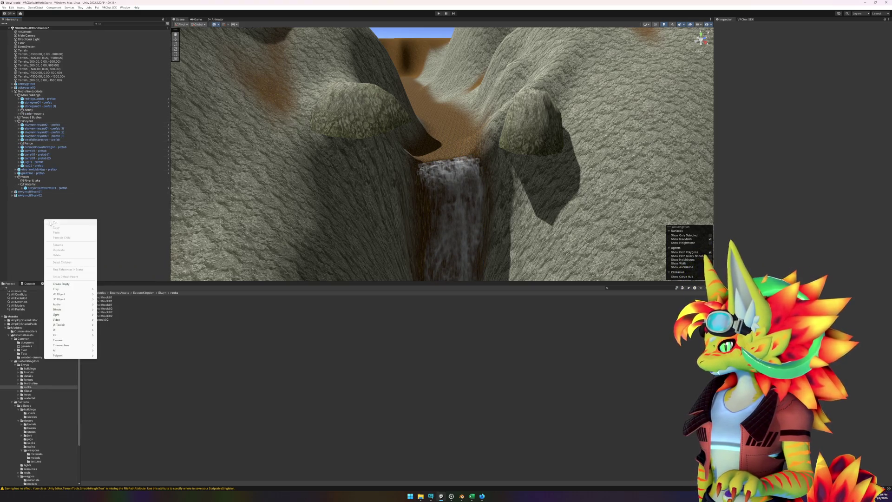
{"action": "left_click", "coordinate": [67, 285]}
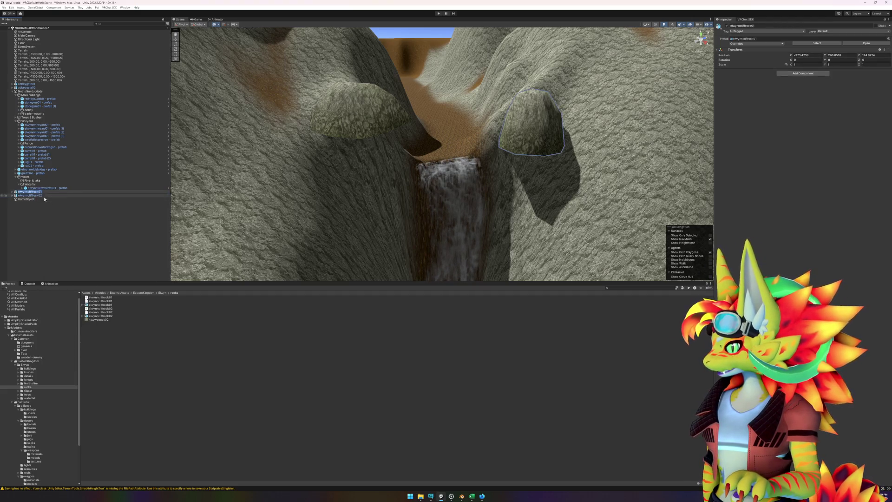
{"action": "type", "text": "elwynncliffrock01 -"}
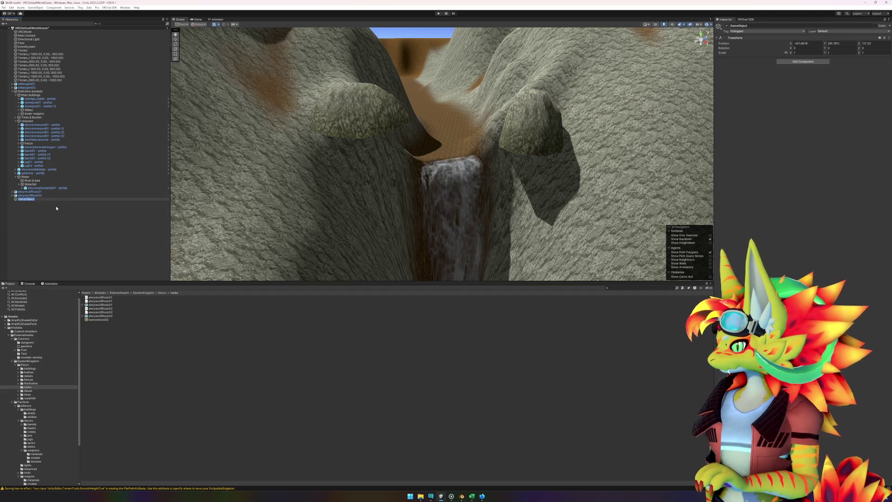
{"action": "type", "text": " prefab"}
{"action": "key", "text": "Return"}
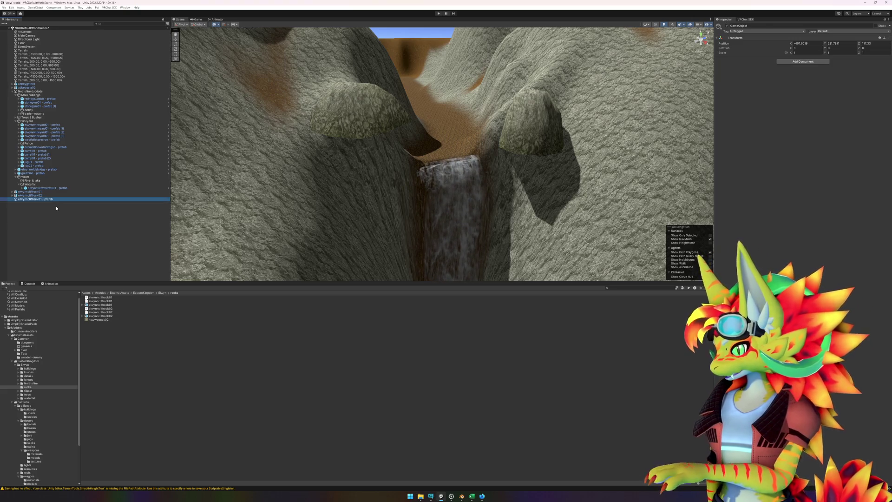
- Create an empty parent object named 'elwynncliffrock02 - prefab' for the second rock
{"action": "left_click", "coordinate": [31, 195]}
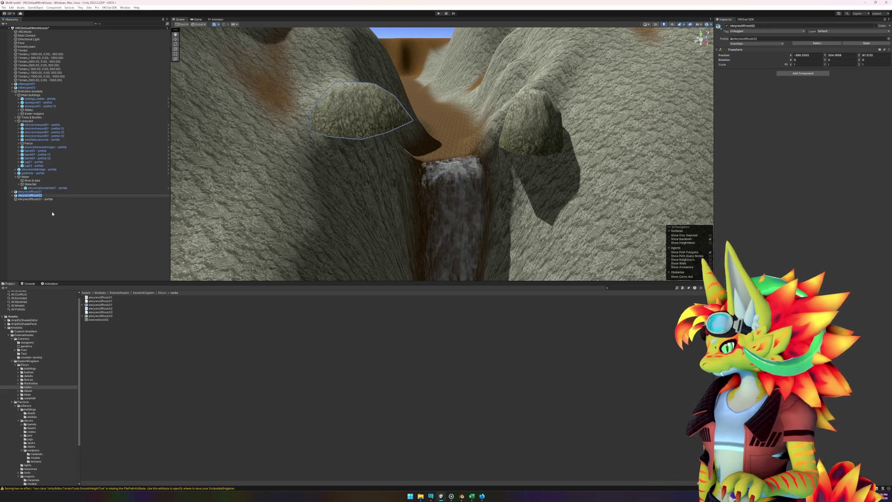
{"action": "right_click", "coordinate": [52, 212]}
{"action": "left_click", "coordinate": [69, 283]}
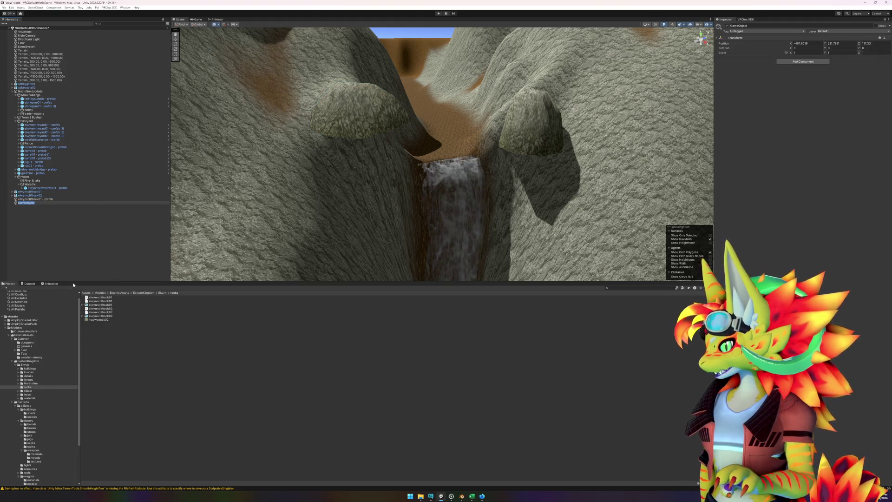
{"action": "type", "text": "elwynncliffrock02 - prefab"}
{"action": "key", "text": "Return"}
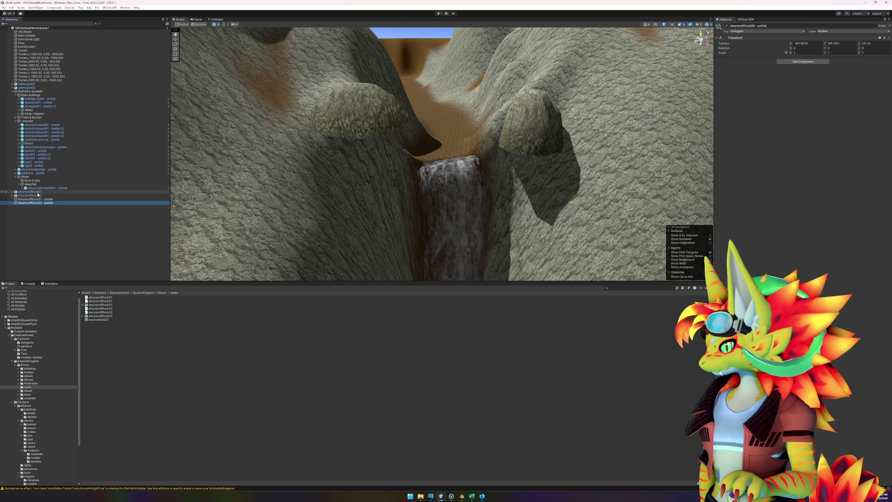
- Parent elwynncliffrock01 under its prefab object and open the elwynncliffrock01 prefab for editing
{"action": "left_click", "coordinate": [37, 192]}
{"action": "left_click_drag", "start_coordinate": [38, 194], "coordinate": [108, 358]}
{"action": "left_click", "coordinate": [37, 191]}
{"action": "left_click", "coordinate": [40, 199], "text": "ctrl"}
{"action": "double_click", "coordinate": [102, 309]}
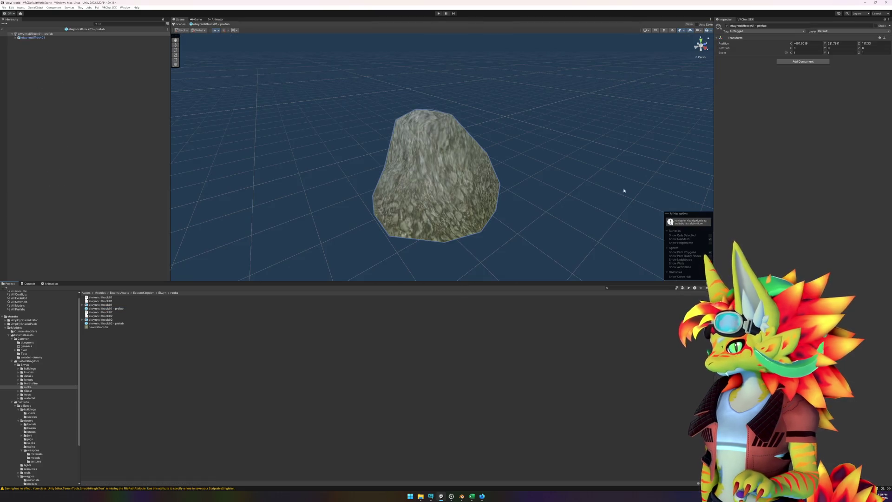
- Inspect elwynncliffrock01 and its Geoset0 mesh in the prefab, then exit Prefab Mode
{"action": "left_click", "coordinate": [43, 38]}
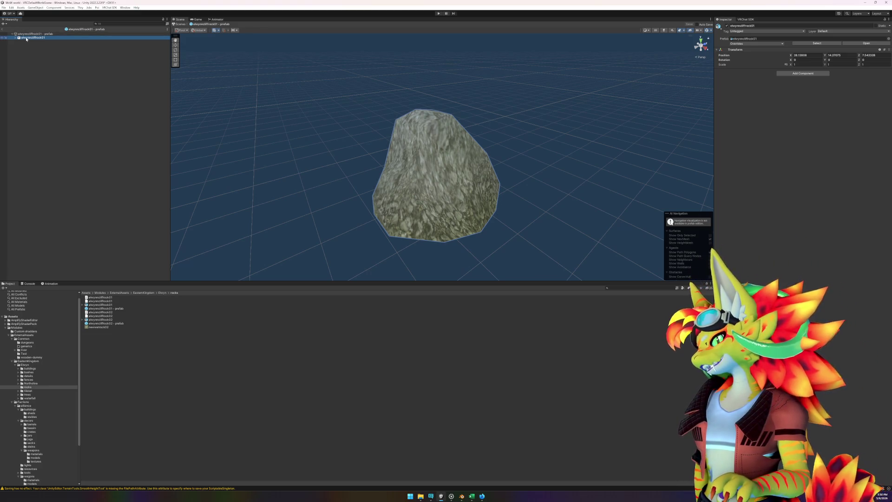
{"action": "left_click", "coordinate": [29, 41]}
{"action": "left_click", "coordinate": [30, 37]}
{"action": "left_click", "coordinate": [29, 41]}
{"action": "left_click", "coordinate": [34, 119]}
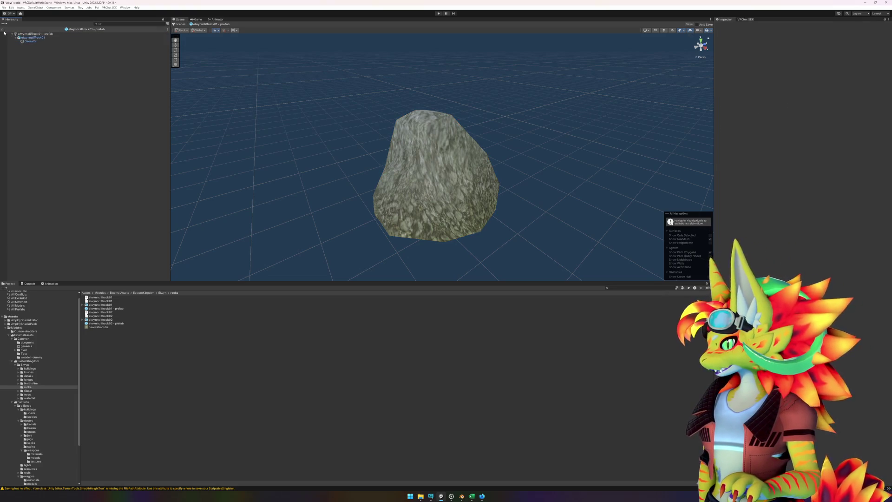
{"action": "left_click", "coordinate": [2, 29]}
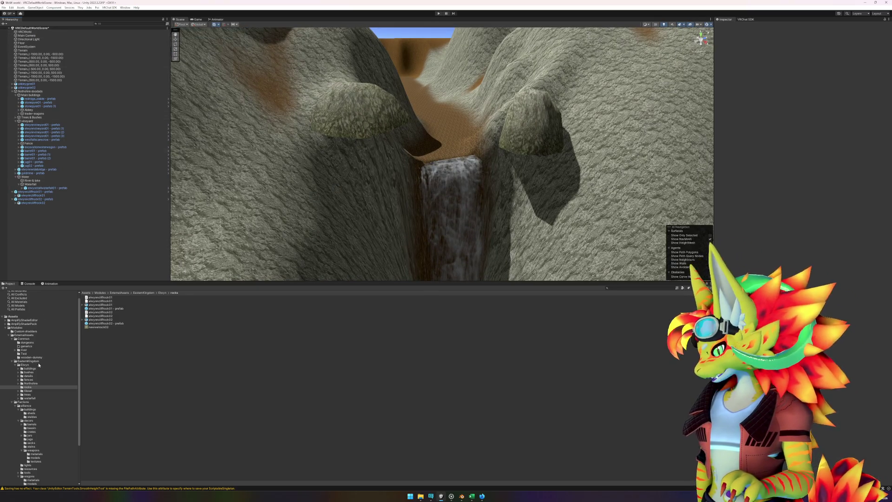
- Create an Amplify Surface Shader named 'SimpleSurface' in the Custom shadders folder
{"action": "left_click", "coordinate": [31, 332]}
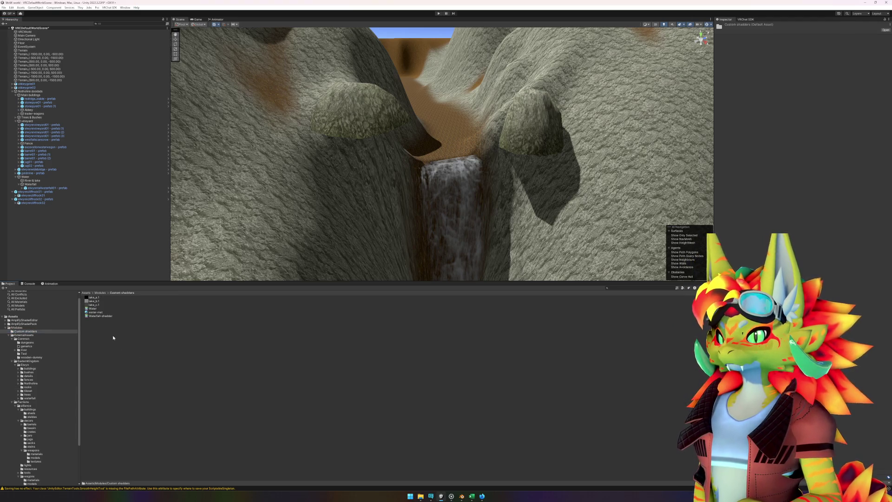
{"action": "right_click", "coordinate": [114, 339]}
{"action": "mouse_move", "coordinate": [153, 176]}
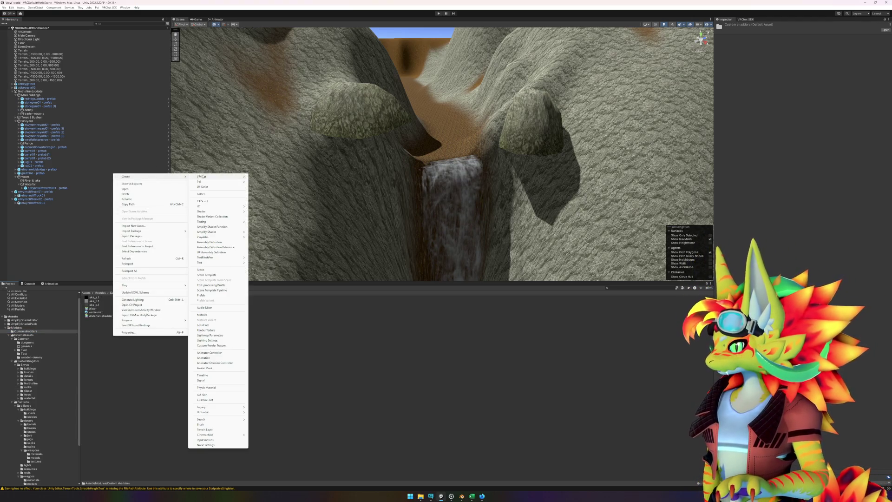
{"action": "mouse_move", "coordinate": [206, 178]}
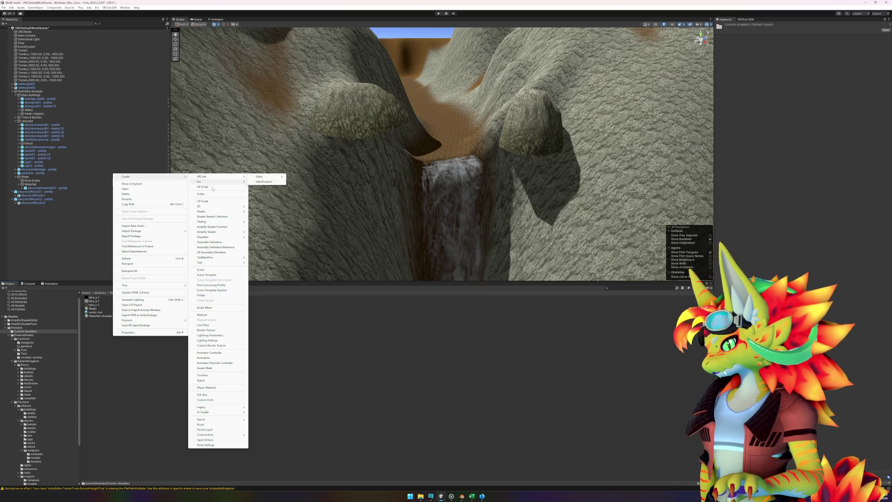
{"action": "mouse_move", "coordinate": [234, 214]}
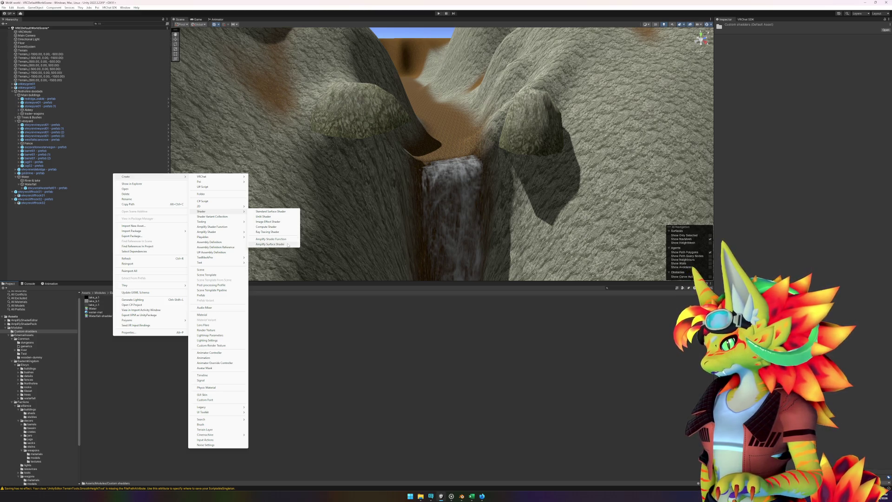
{"action": "left_click", "coordinate": [270, 244]}
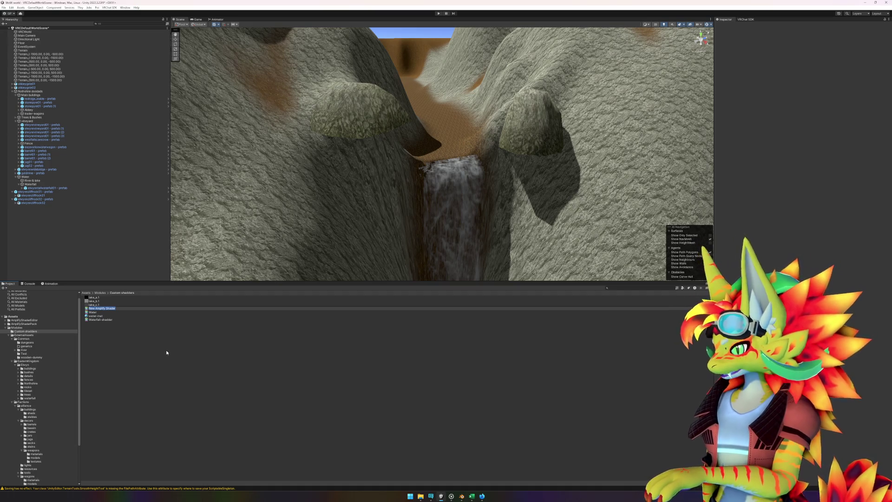
{"action": "type", "text": "Surface"}
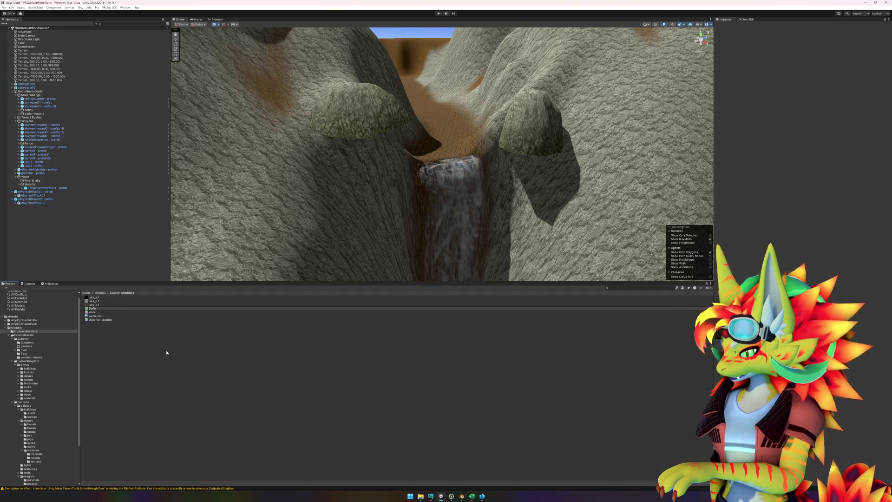
{"action": "key", "text": "Home"}
{"action": "type", "text": "Simple"}
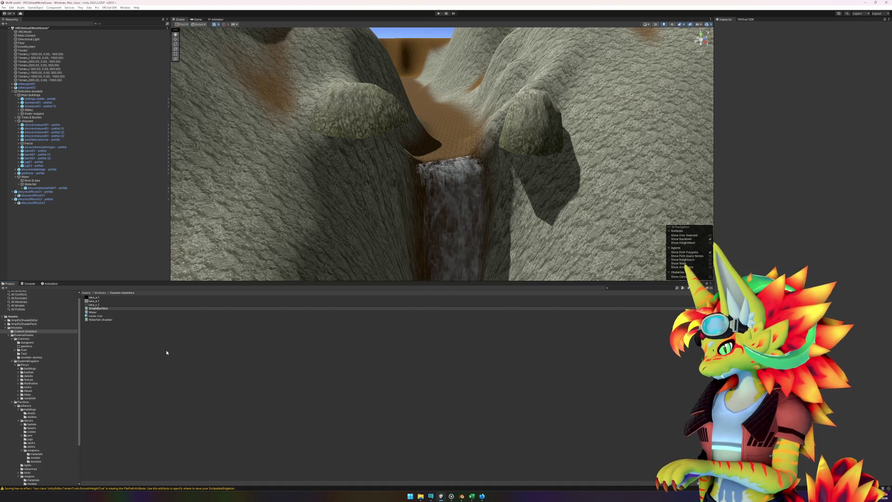
{"action": "key", "text": "Return"}
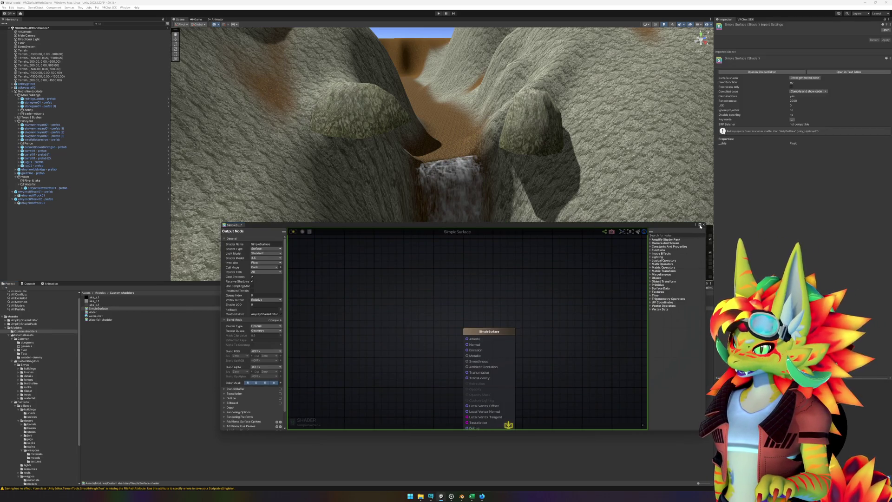
- In the maximized shader editor, add a Texture Sample node and wire its RGBA output into Albedo
{"action": "left_click", "coordinate": [700, 225]}
{"action": "left_click_drag", "start_coordinate": [362, 134], "coordinate": [544, 173]}
{"action": "left_click_drag", "start_coordinate": [191, 133], "coordinate": [285, 188]}
{"action": "right_click", "coordinate": [285, 190]}
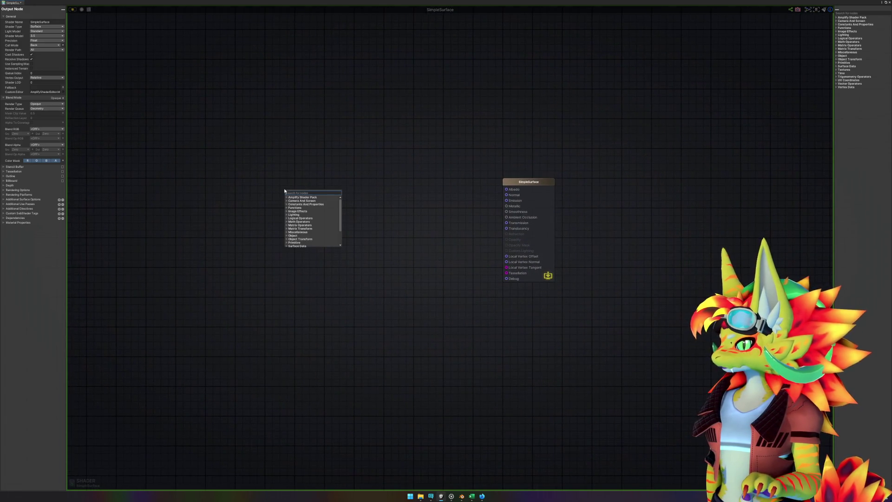
{"action": "type", "text": "tex"}
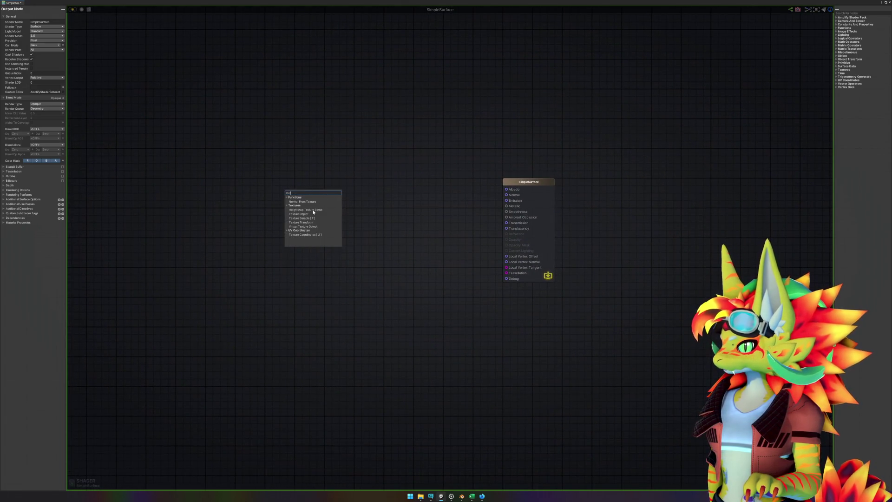
{"action": "left_click", "coordinate": [307, 218]}
{"action": "left_click_drag", "start_coordinate": [354, 200], "coordinate": [504, 190]}
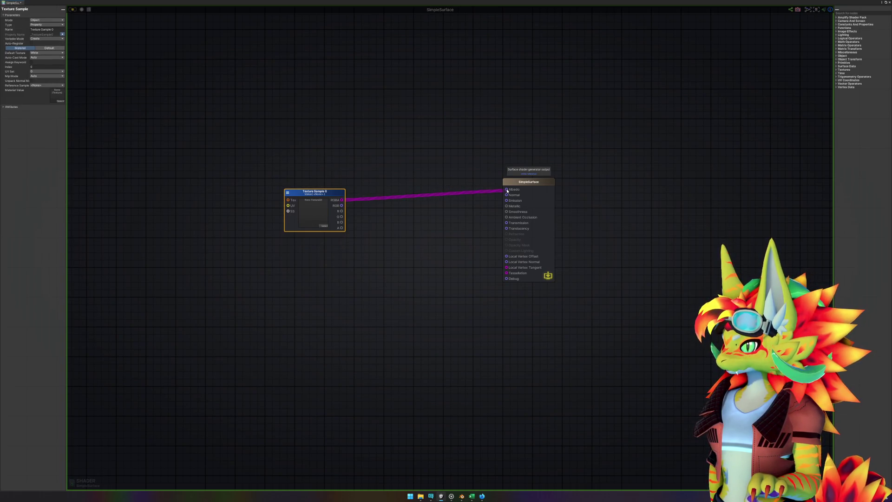
{"action": "left_click_drag", "start_coordinate": [506, 191], "coordinate": [506, 190]}
{"action": "left_click_drag", "start_coordinate": [334, 192], "coordinate": [344, 181]}
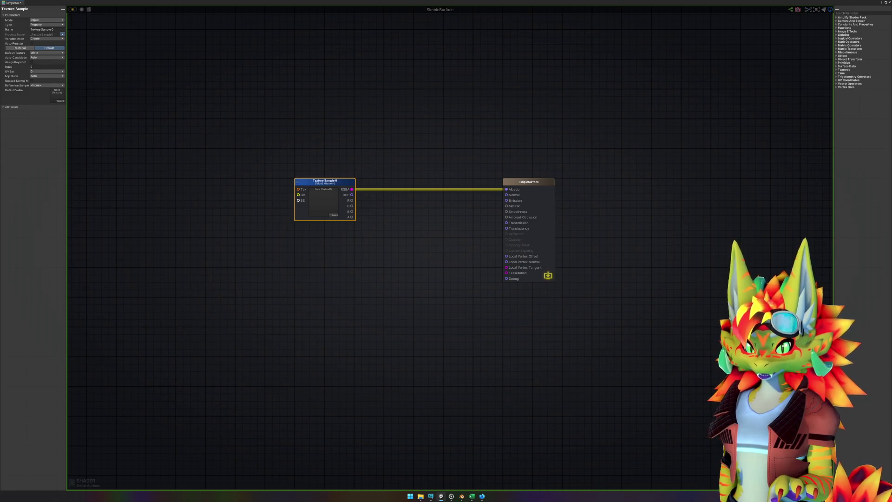
{"action": "key", "text": "alt+Tab"}
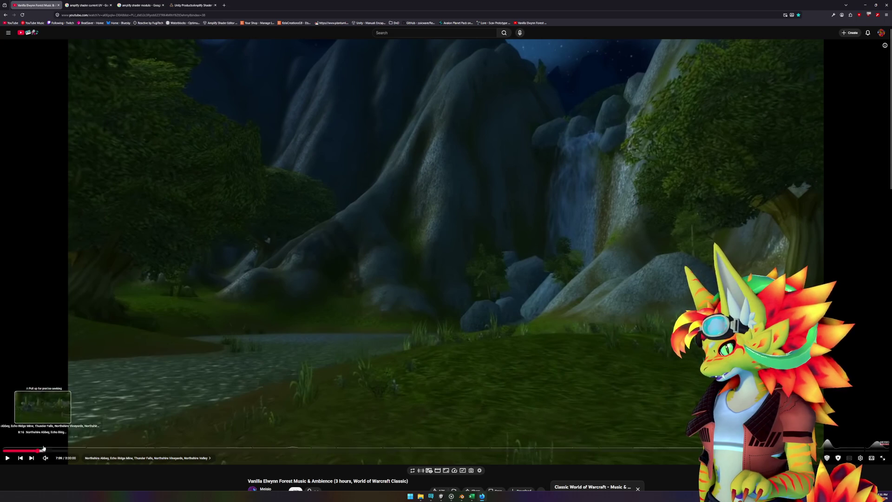
- Snip a screenshot of the forest waterfall frame in the YouTube video, then return to Unity
{"action": "key", "text": "super+shift+s"}
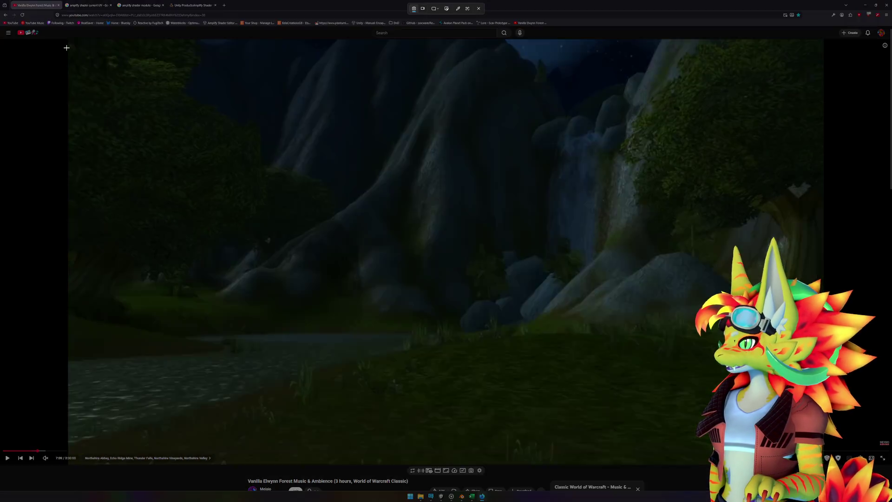
{"action": "mouse_move", "coordinate": [67, 39]}
{"action": "left_mouse_down"}
{"action": "mouse_move", "coordinate": [745, 392]}
{"action": "mouse_move", "coordinate": [825, 459]}
{"action": "left_mouse_up"}
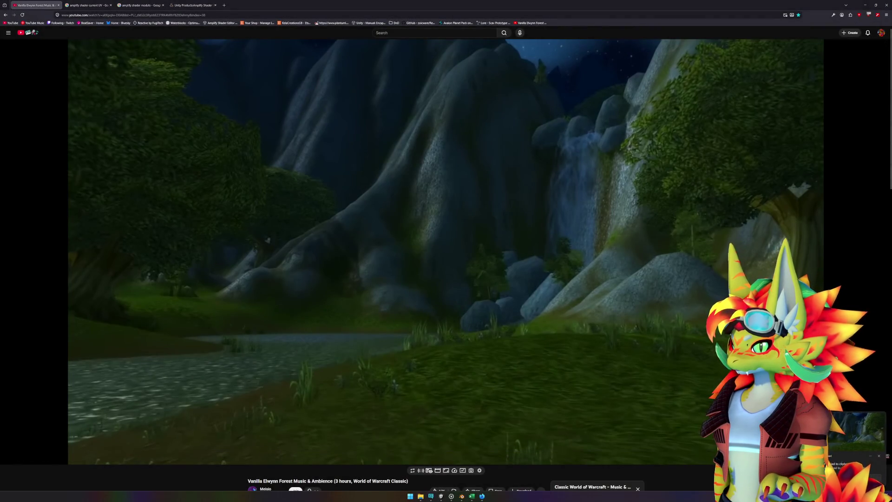
{"action": "left_click", "coordinate": [836, 457]}
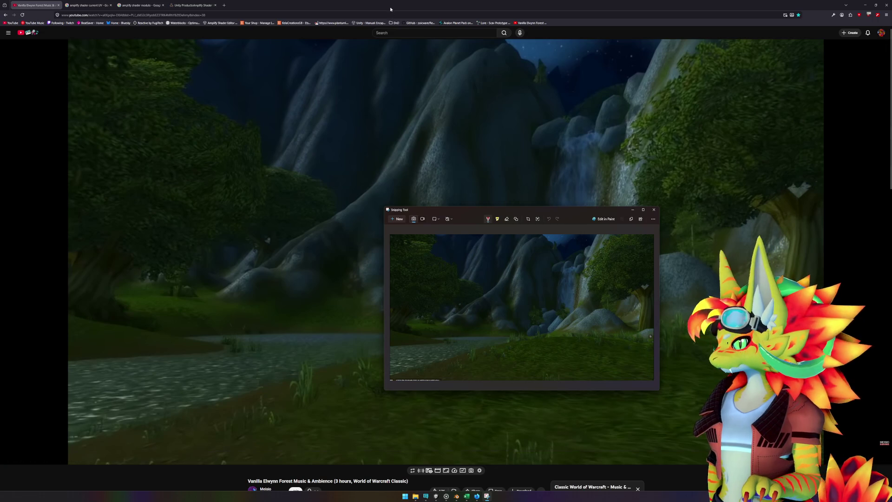
{"action": "left_click", "coordinate": [390, 9]}
{"action": "left_click", "coordinate": [32, 464]}
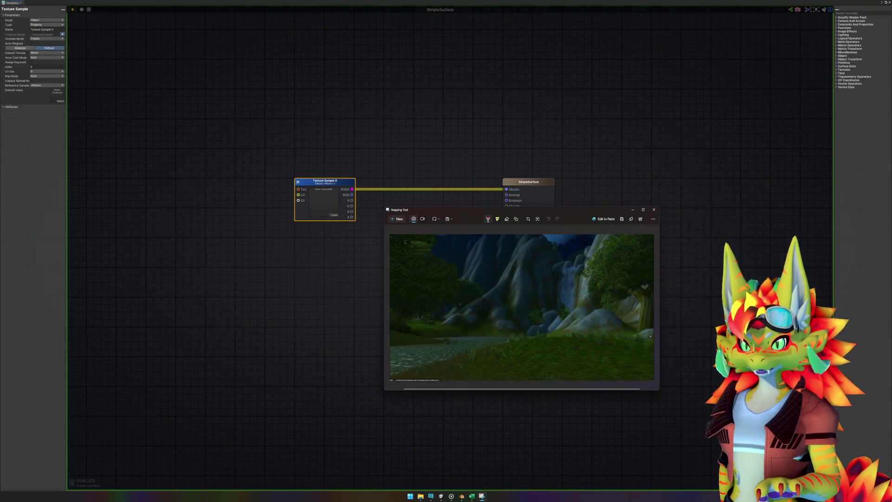
{"action": "left_click", "coordinate": [257, 408]}
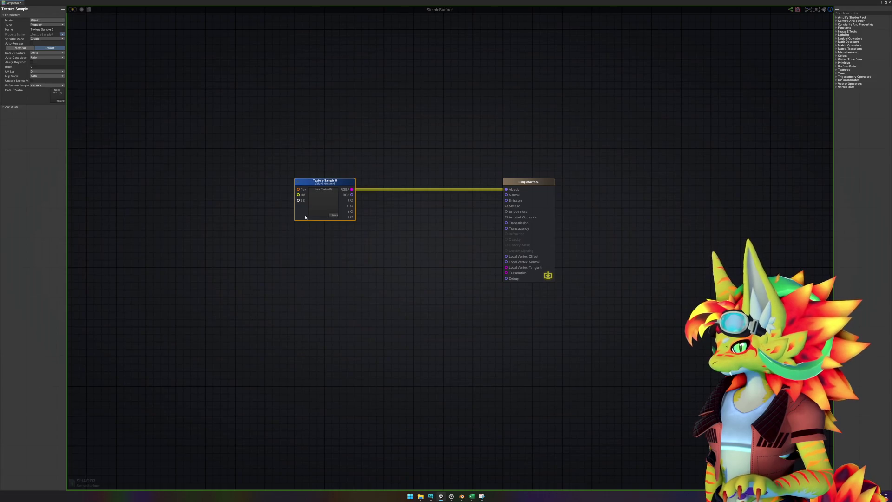
- Add a Texture Object node feeding the Texture Sample, named Albedo with property name _MainTex
{"action": "left_click", "coordinate": [199, 180]}
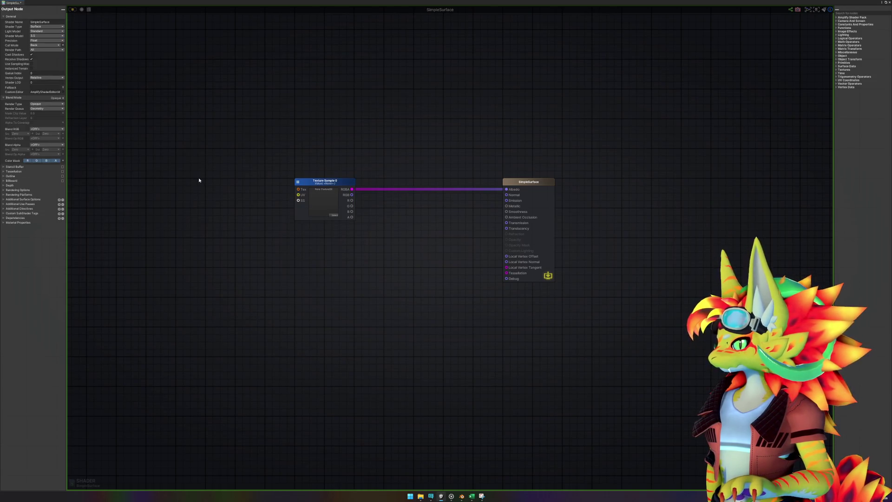
{"action": "right_click", "coordinate": [199, 180]}
{"action": "type", "text": "text"}
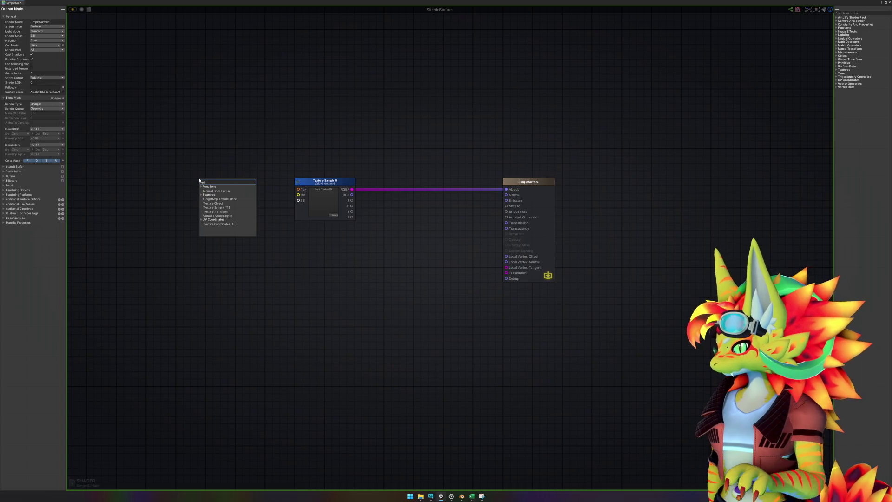
{"action": "left_click", "coordinate": [221, 204]}
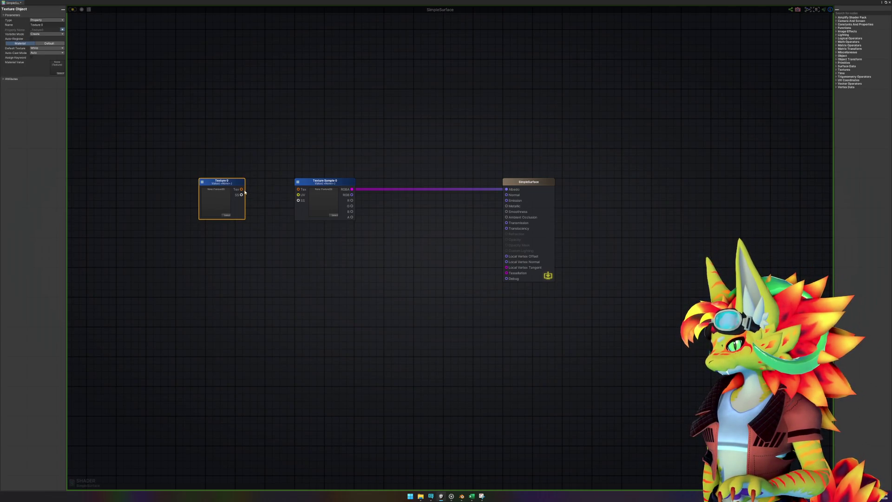
{"action": "left_click_drag", "start_coordinate": [301, 190], "coordinate": [299, 190]}
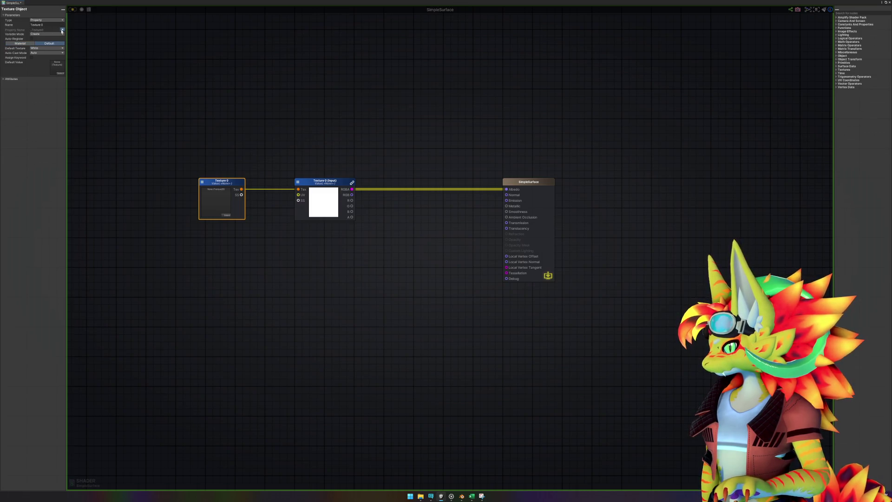
{"action": "type", "text": "_MainTex"}
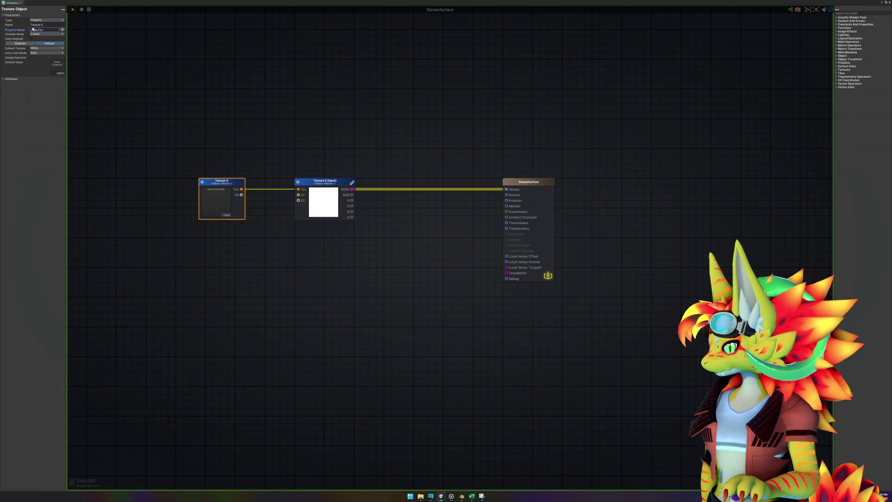
{"action": "type", "text": "Albedo"}
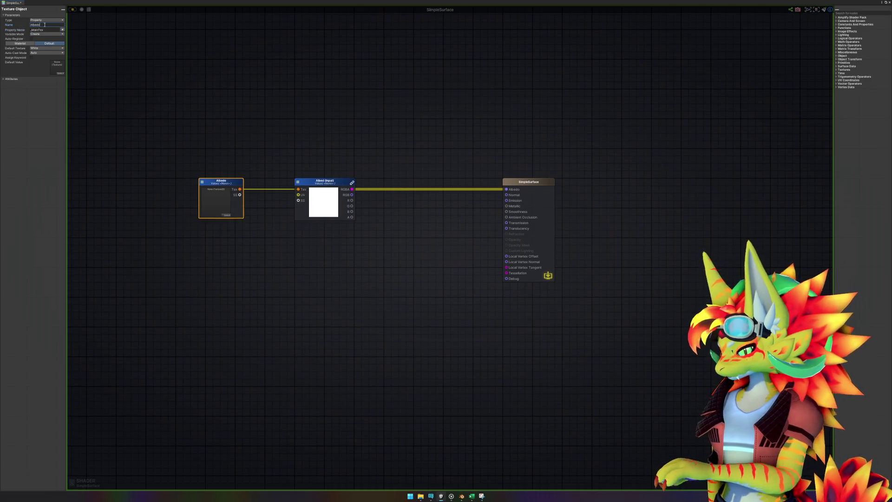
{"action": "left_click", "coordinate": [398, 242]}
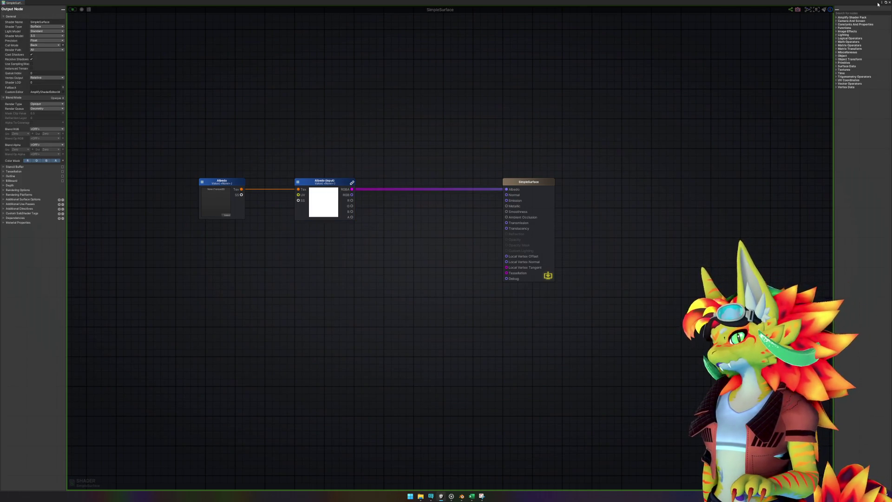
- Wire the sampled RGB into the Albedo input and close the shader editor
{"action": "mouse_move", "coordinate": [352, 195]}
{"action": "left_mouse_down"}
{"action": "mouse_move", "coordinate": [478, 183]}
{"action": "mouse_move", "coordinate": [506, 191]}
{"action": "left_mouse_up"}
{"action": "mouse_move", "coordinate": [176, 159]}
{"action": "left_mouse_down"}
{"action": "mouse_move", "coordinate": [335, 243]}
{"action": "mouse_move", "coordinate": [371, 250]}
{"action": "left_mouse_up"}
{"action": "left_click", "coordinate": [391, 242]}
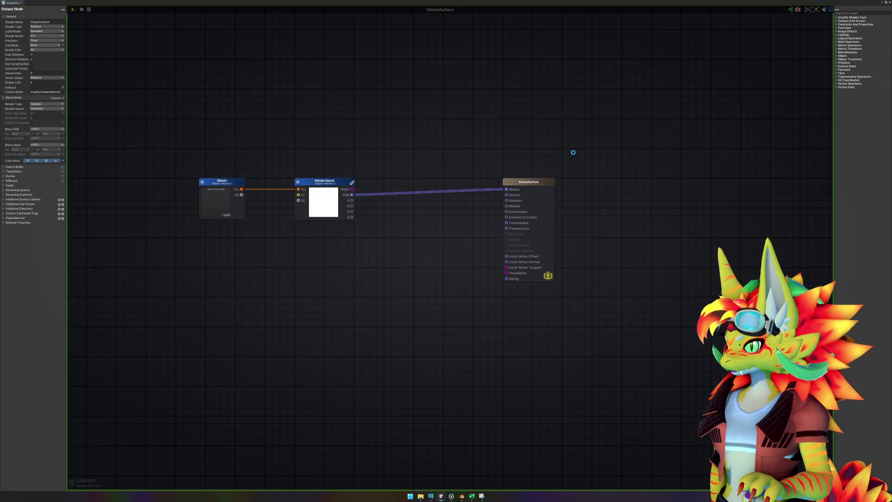
{"action": "left_click", "coordinate": [888, 3]}
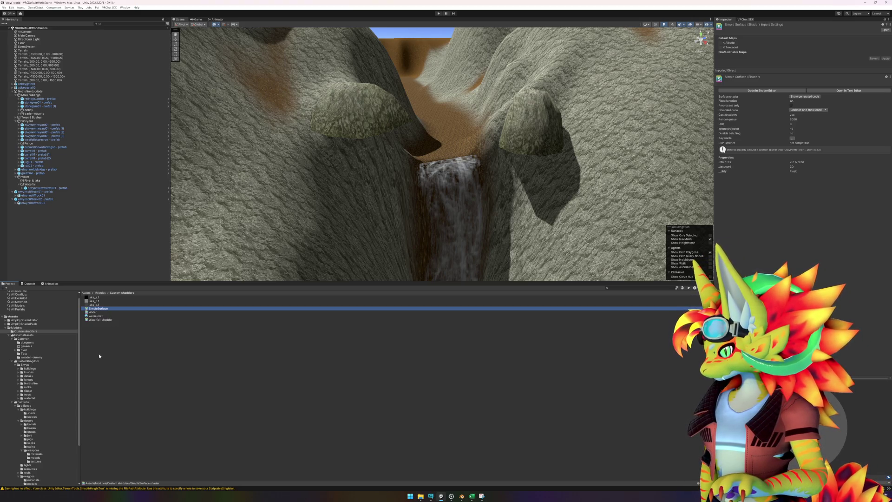
- Open the rock prefab in Prefab Mode and set its position to 0, 0, 0
{"action": "right_click", "coordinate": [40, 192]}
{"action": "mouse_move", "coordinate": [69, 257]}
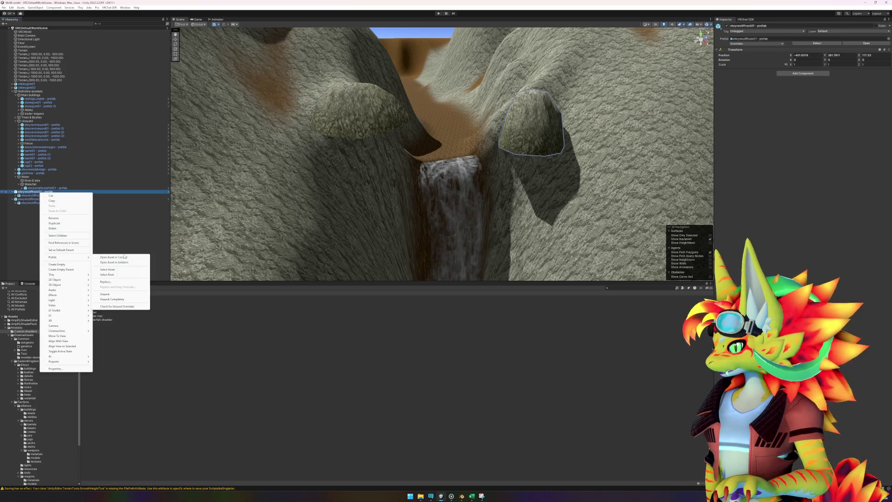
{"action": "left_click", "coordinate": [126, 257]}
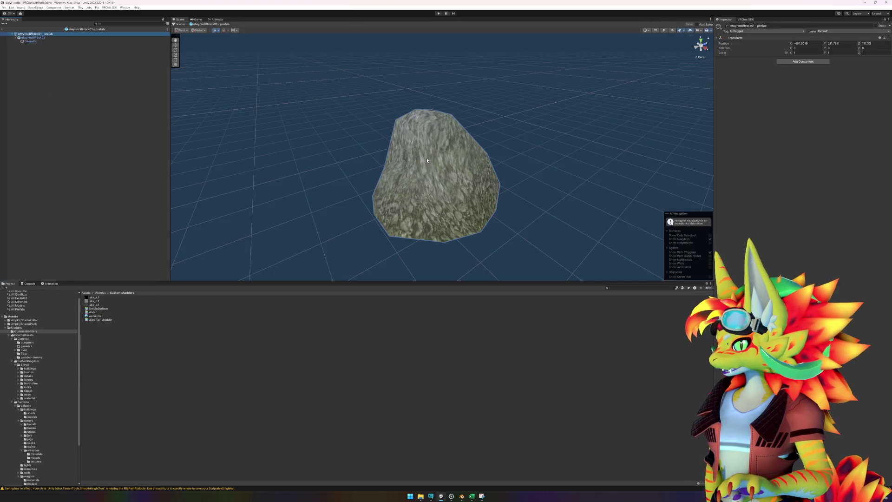
{"action": "left_click", "coordinate": [809, 43]}
{"action": "type", "text": "0"}
{"action": "key", "text": "Tab"}
{"action": "type", "text": "0"}
{"action": "key", "text": "Tab"}
- Set the child rock object's position to 0, 0, 0
{"action": "type", "text": "0"}
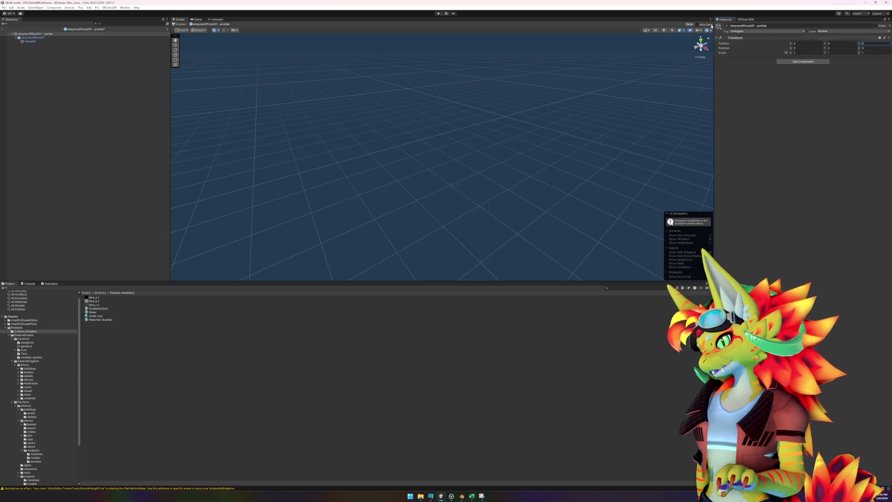
{"action": "left_click", "coordinate": [77, 37]}
{"action": "left_click", "coordinate": [801, 55]}
{"action": "type", "text": "0"}
{"action": "key", "text": "Tab"}
{"action": "type", "text": "0"}
{"action": "key", "text": "Tab"}
{"action": "type", "text": "0"}
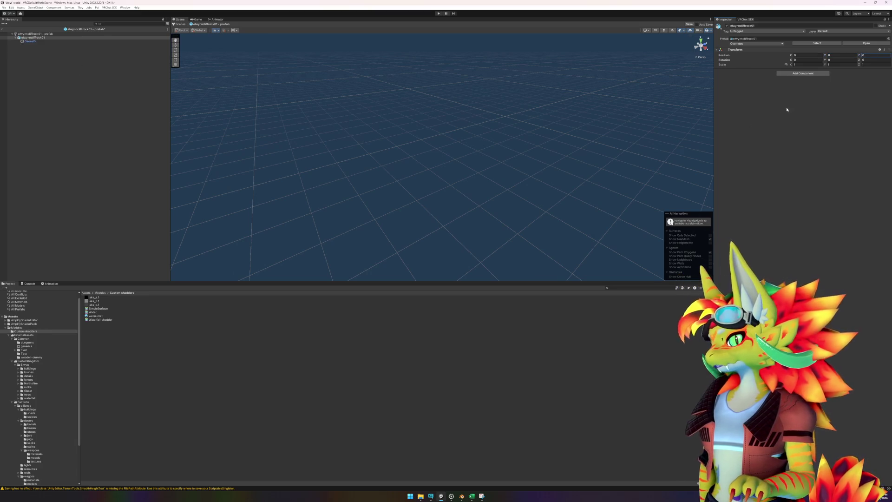
- Add an LOD Group keeping only LOD 0 for Geoset0, with a 2% transition
{"action": "left_click", "coordinate": [802, 73]}
{"action": "type", "text": "lod"}
{"action": "left_click", "coordinate": [799, 85]}
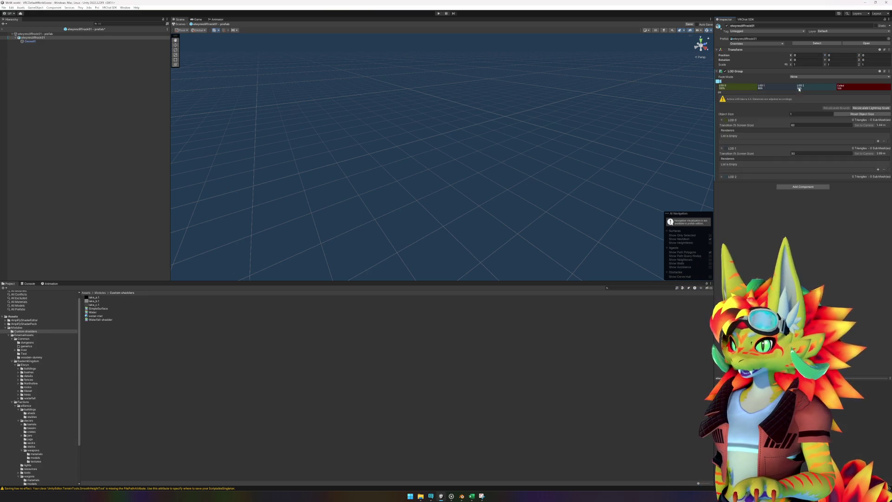
{"action": "left_click", "coordinate": [729, 89]}
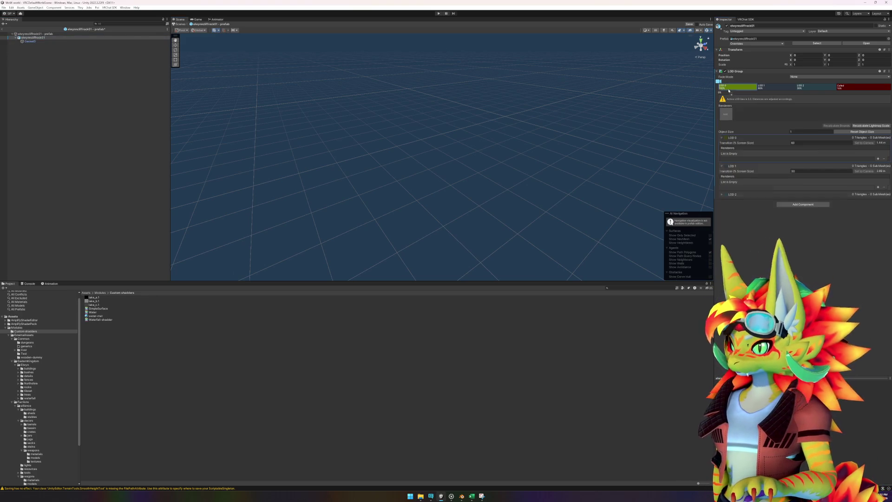
{"action": "right_click", "coordinate": [788, 88]}
{"action": "left_click", "coordinate": [796, 95]}
{"action": "right_click", "coordinate": [788, 90]}
{"action": "left_click", "coordinate": [795, 95]}
{"action": "left_click", "coordinate": [810, 144]}
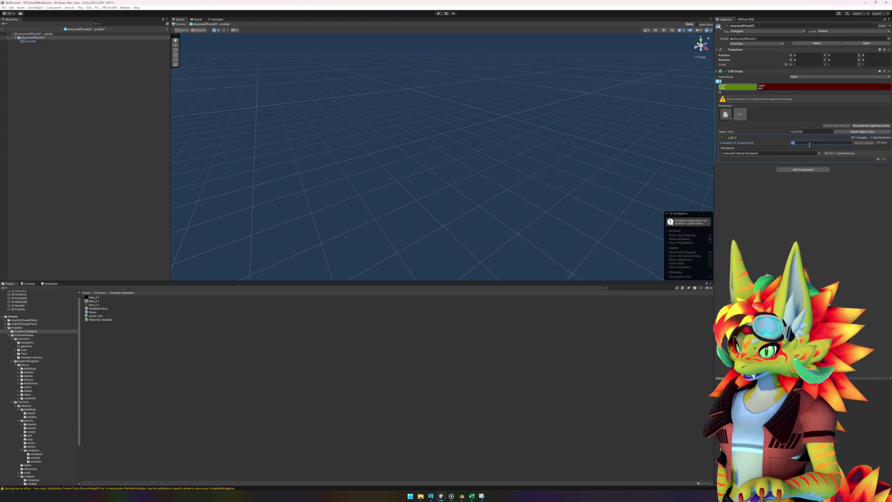
{"action": "type", "text": "2"}
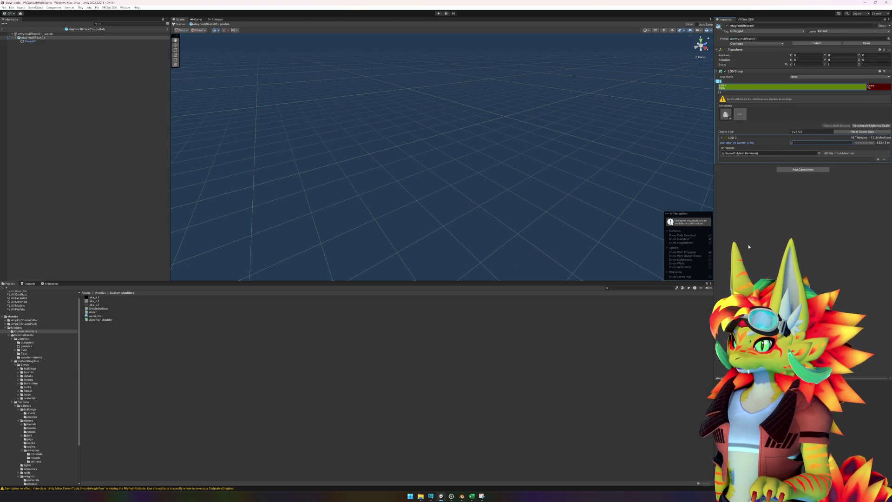
{"action": "left_click", "coordinate": [30, 41]}
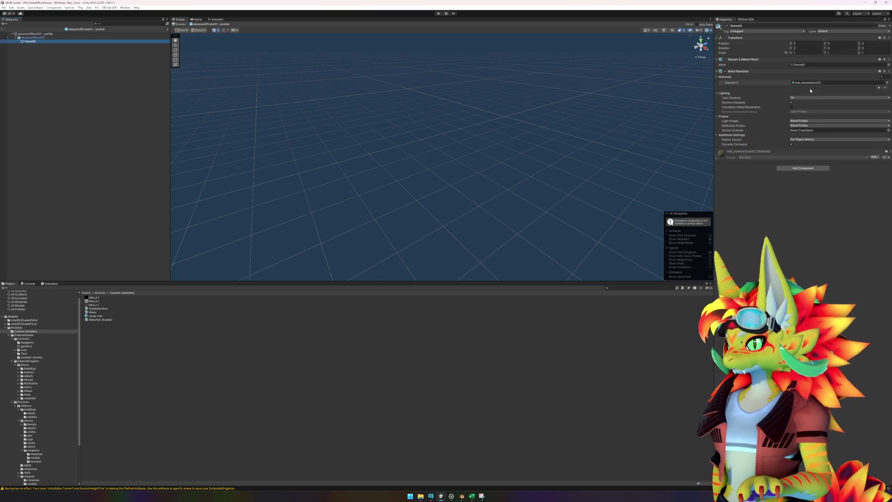
- Copy Geoset0's mat_newwetrock02 material into the rocks folder as 'mat_newwetrock02 - custom'
{"action": "left_click", "coordinate": [811, 83]}
{"action": "left_click", "coordinate": [111, 315]}
{"action": "left_click_drag", "start_coordinate": [110, 315], "coordinate": [110, 341]}
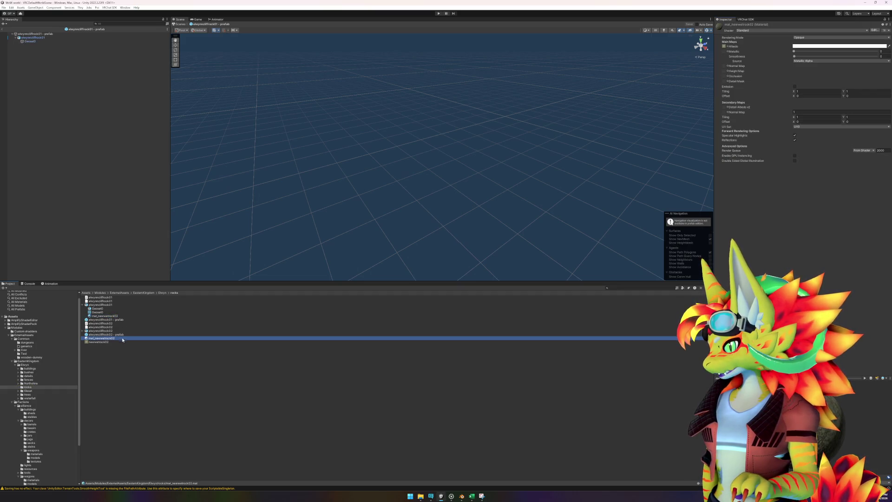
{"action": "left_click", "coordinate": [107, 338]}
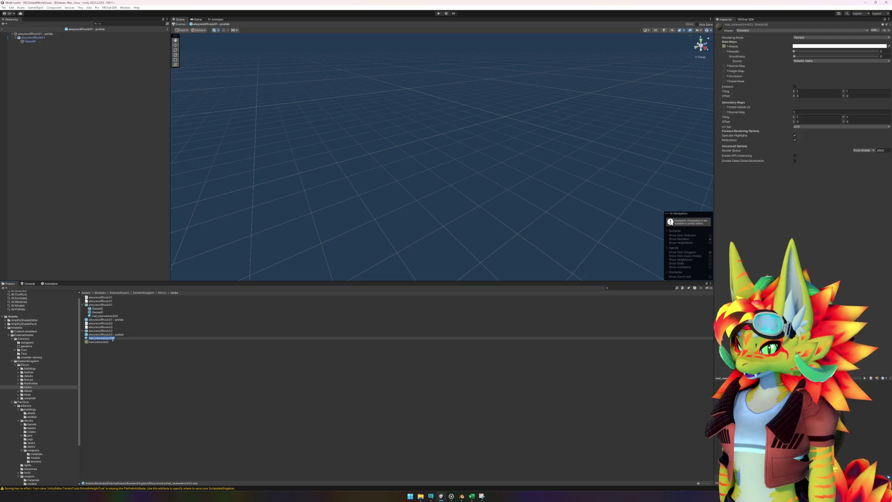
{"action": "key", "text": "Return"}
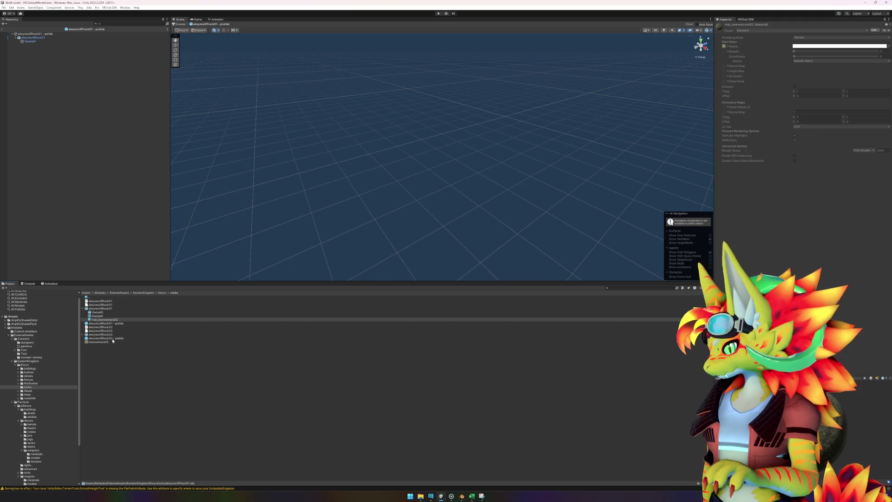
{"action": "left_click", "coordinate": [115, 343]}
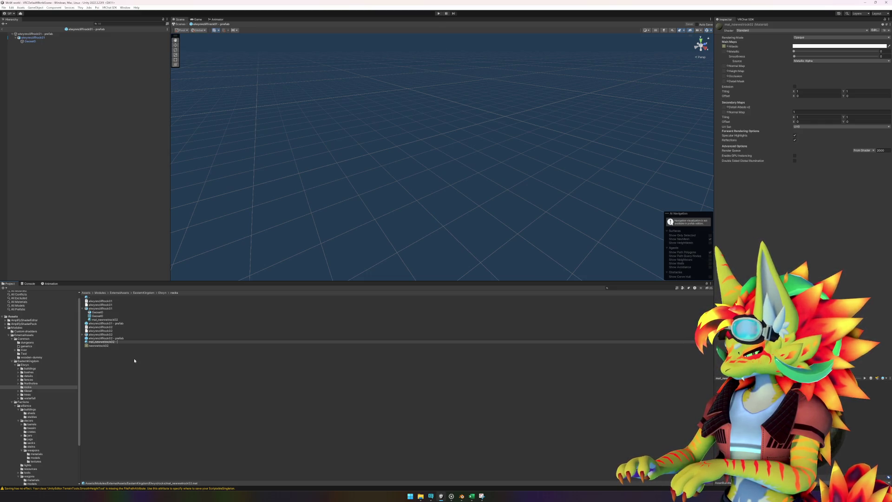
{"action": "type", "text": "custom"}
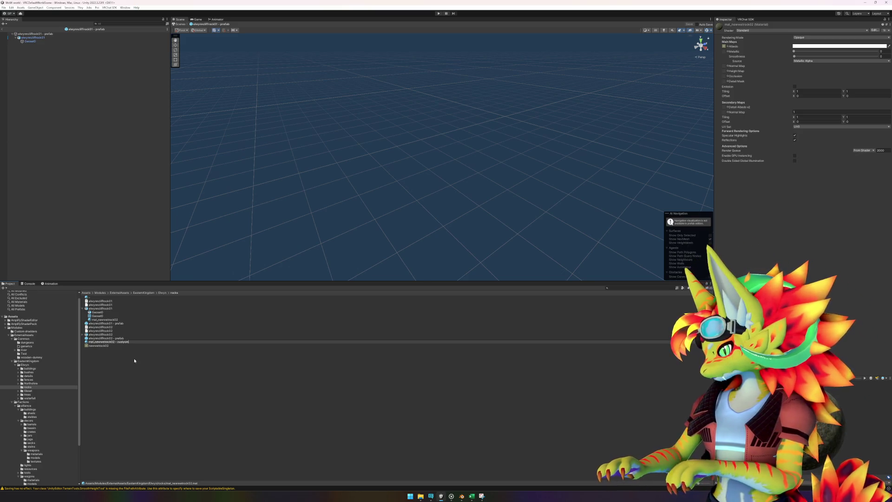
{"action": "key", "text": "Return"}
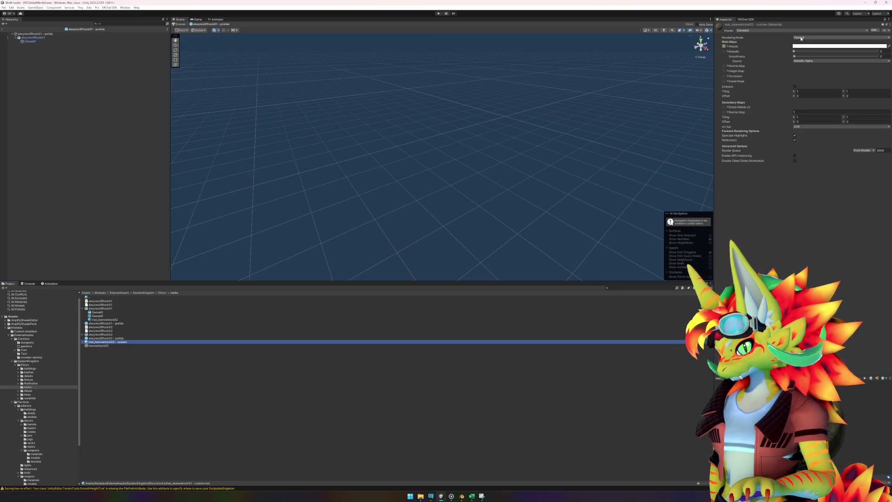
- Switch the new custom material's shader to SimpleSurface
{"action": "left_click", "coordinate": [772, 31]}
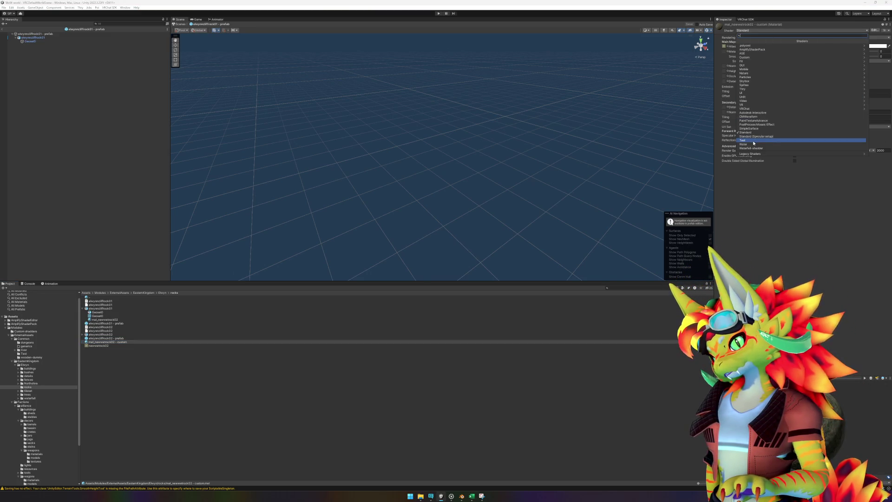
{"action": "left_click", "coordinate": [748, 129]}
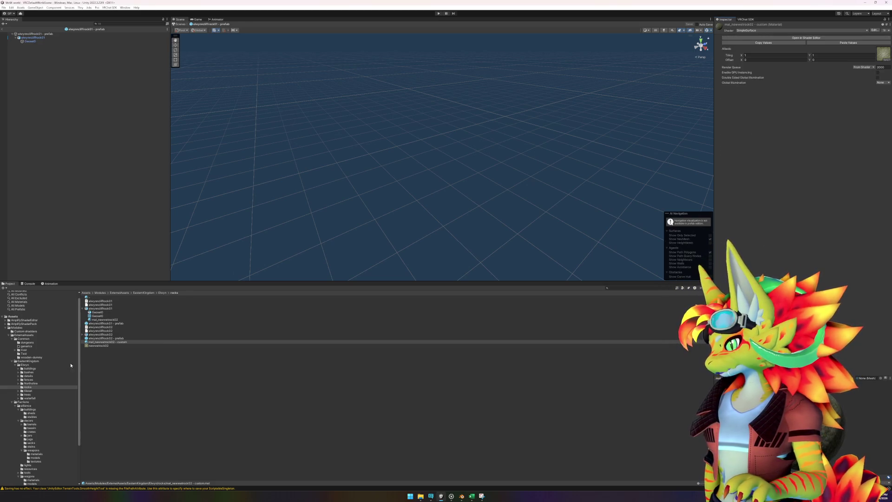
{"action": "left_click", "coordinate": [24, 330]}
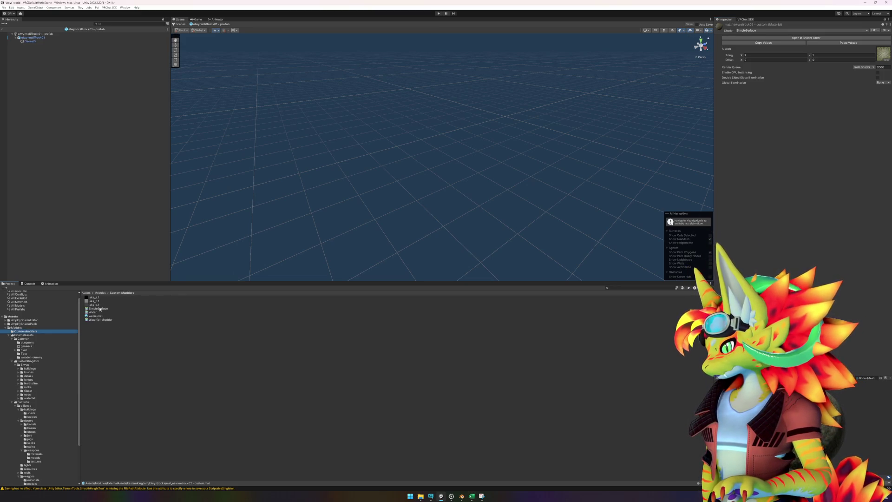
- Change the SimpleSurface shader name to 'Sunclaws/SimpleSurface', save it, and close the Amplify editor
{"action": "double_click", "coordinate": [97, 309]}
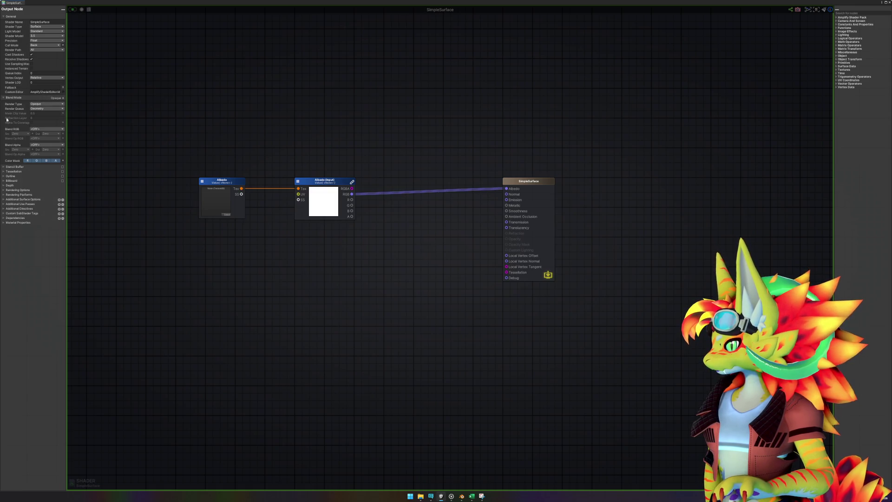
{"action": "left_click", "coordinate": [4, 98]}
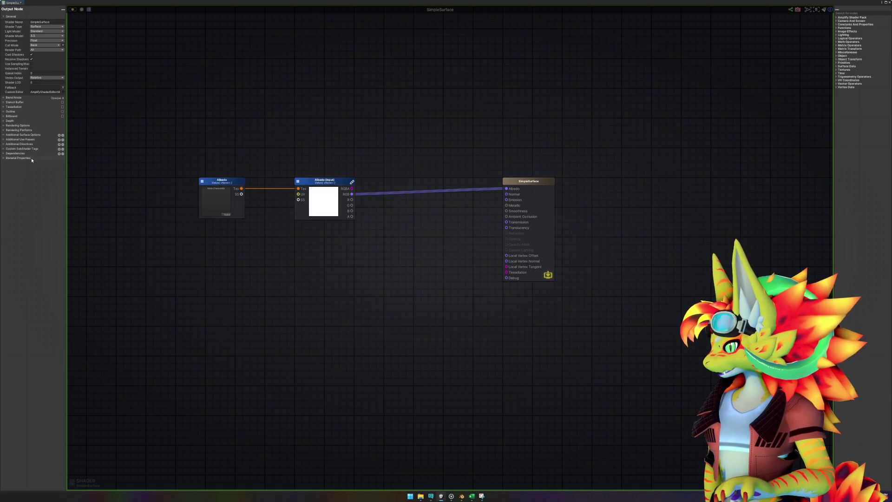
{"action": "left_click", "coordinate": [51, 21]}
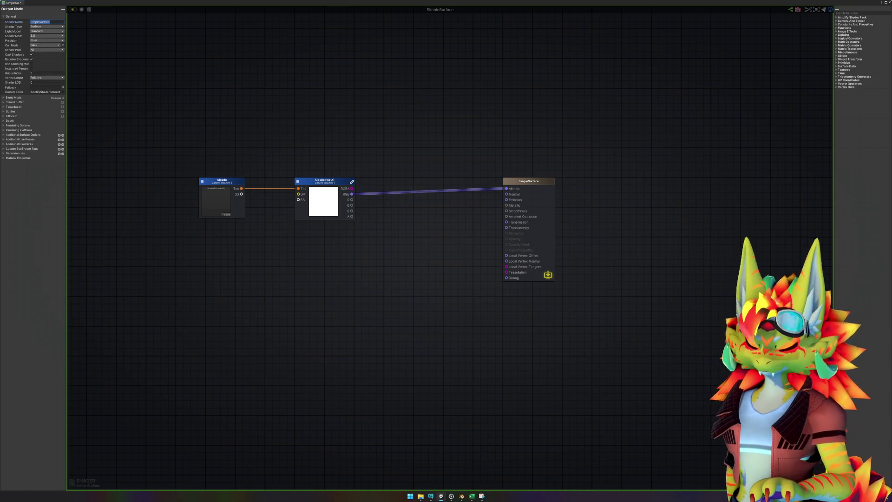
{"action": "type", "text": "Sunclaws/"}
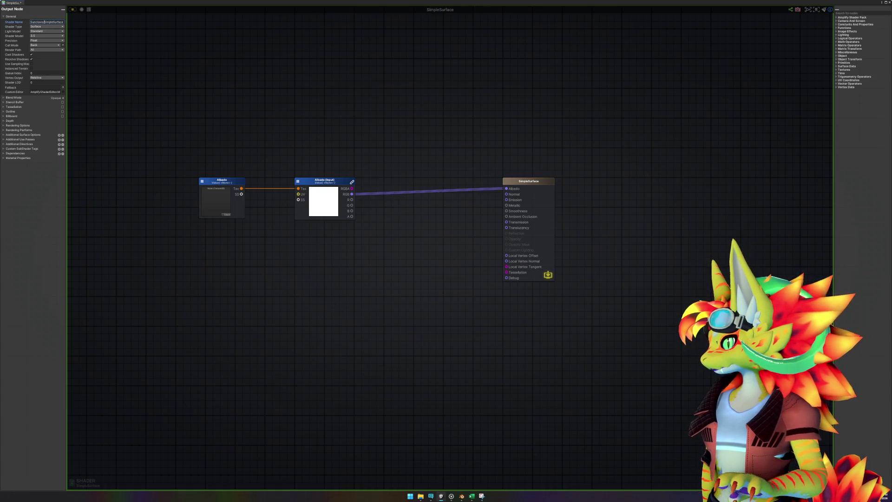
{"action": "left_click", "coordinate": [461, 308]}
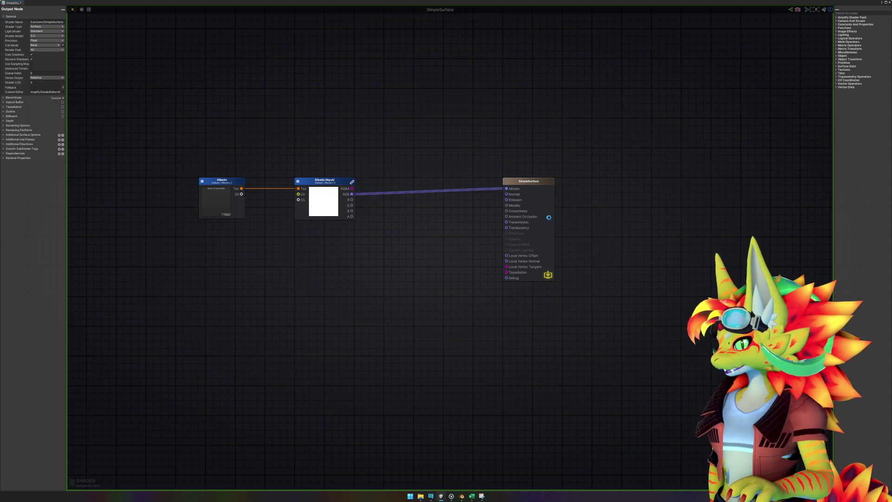
{"action": "key", "text": "ctrl+s"}
{"action": "key", "text": "shift+space"}
{"action": "left_click", "coordinate": [759, 184]}
{"action": "left_click", "coordinate": [767, 30]}
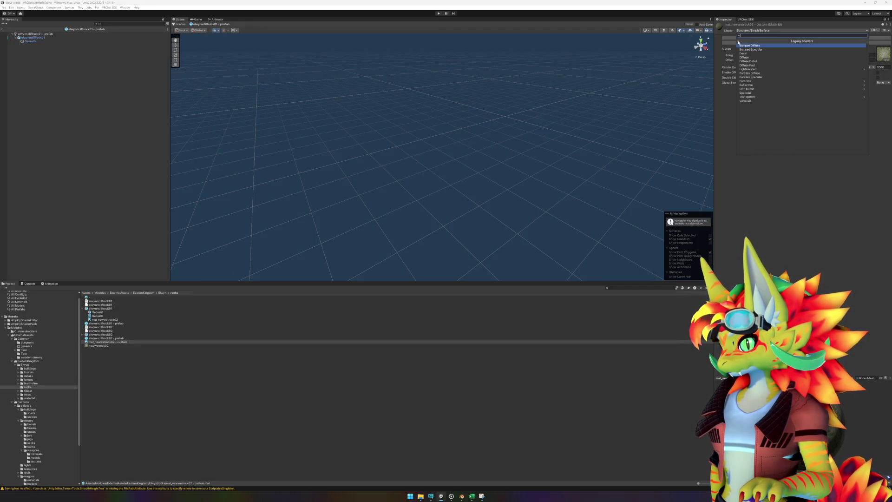
- Browse and dismiss the material's shader list, leaving Sunclaws/SimpleSurface assigned
{"action": "left_click", "coordinate": [738, 42]}
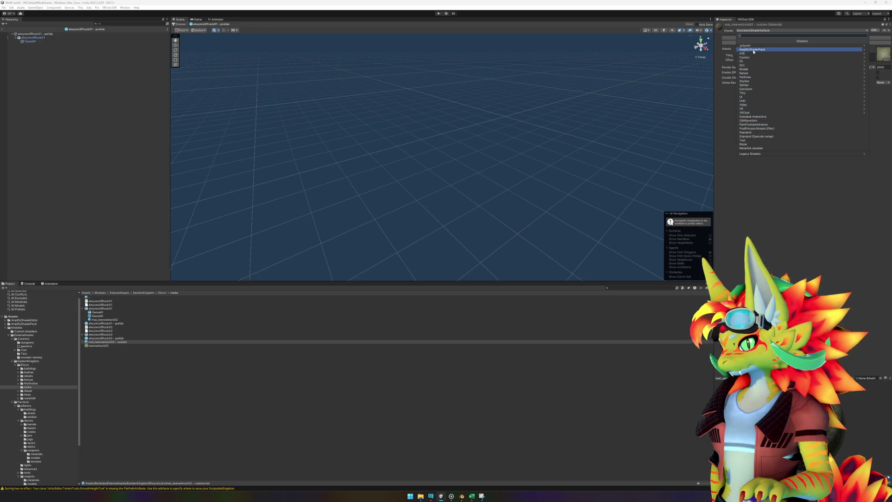
{"action": "left_click", "coordinate": [762, 215]}
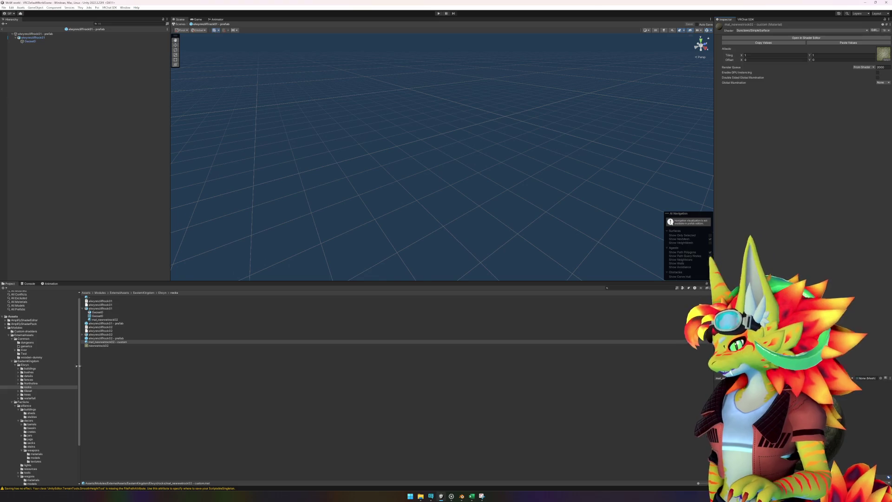
{"action": "left_click", "coordinate": [755, 30]}
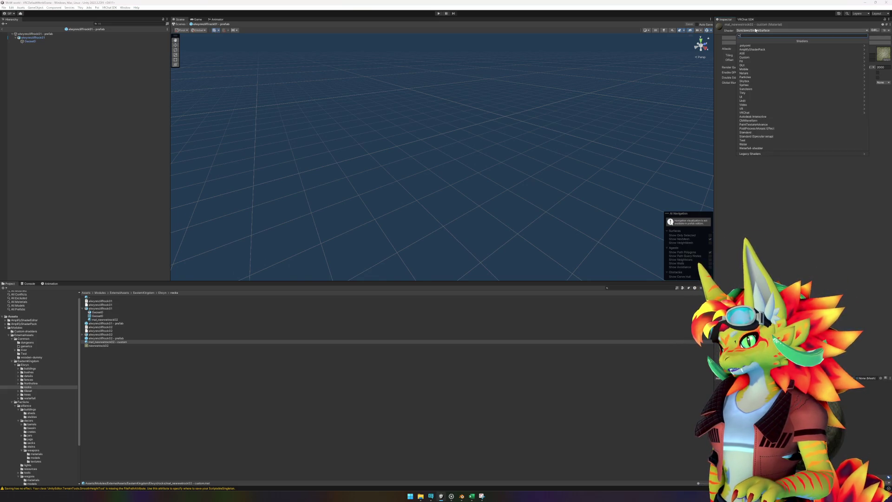
{"action": "key", "text": "Escape"}
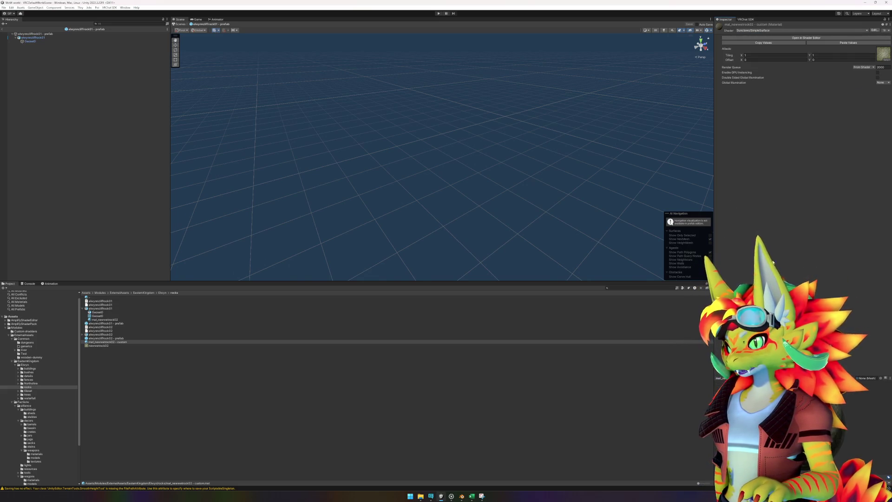
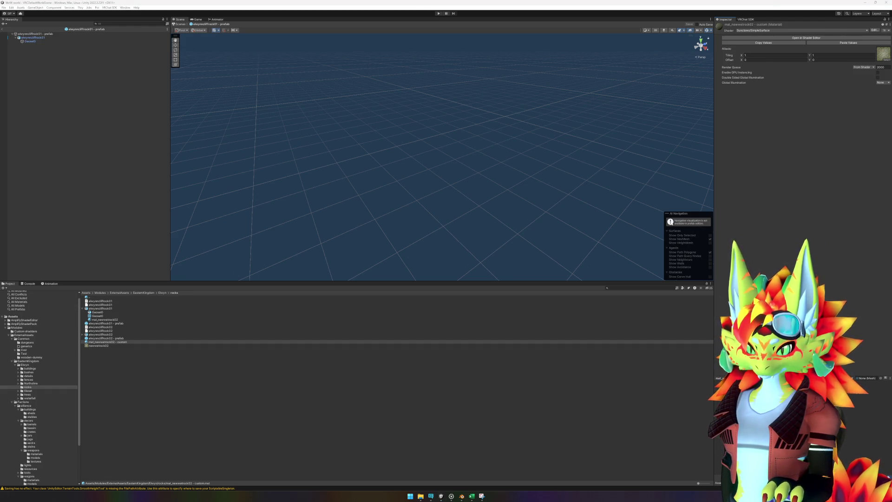
- Browse the material's Custom shaders without changing them, then show the Custom shadders folder contents
{"action": "left_click", "coordinate": [751, 31]}
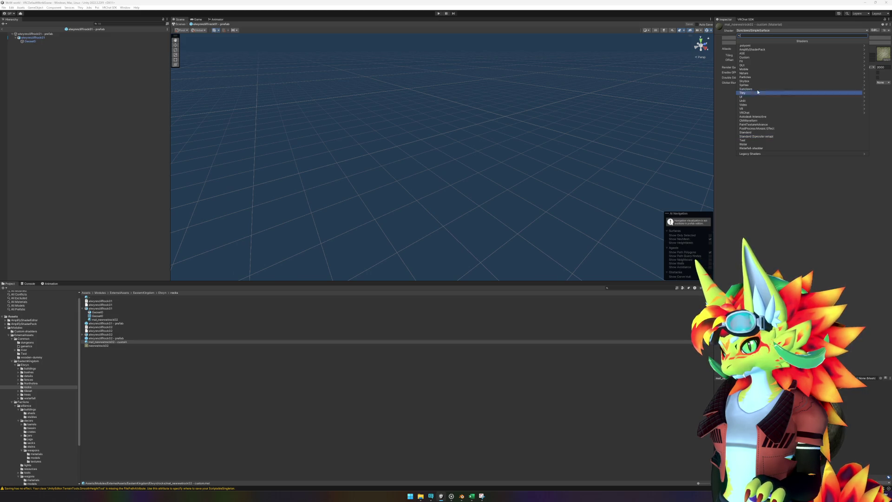
{"action": "left_click", "coordinate": [745, 57]}
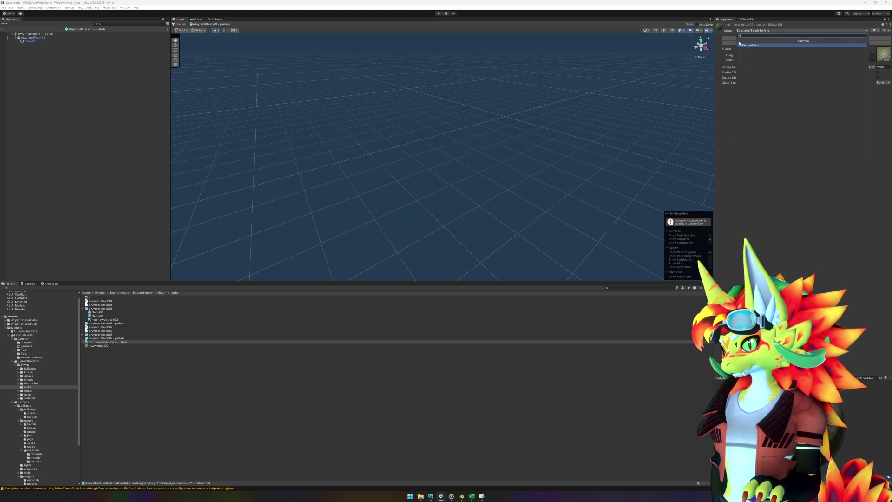
{"action": "left_click", "coordinate": [739, 42]}
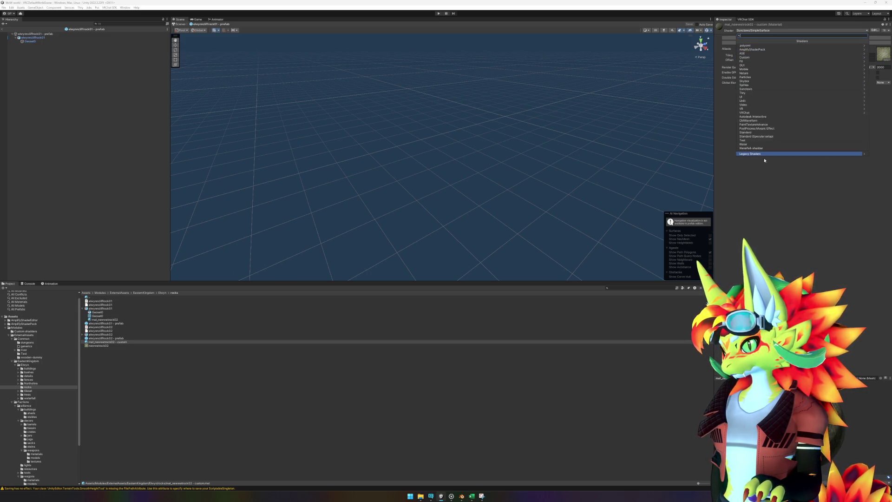
{"action": "left_click", "coordinate": [771, 194]}
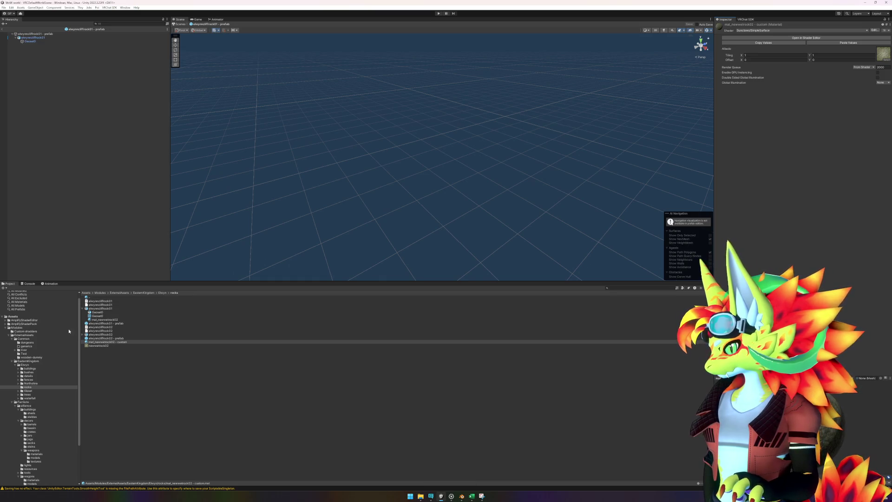
{"action": "left_click", "coordinate": [27, 331]}
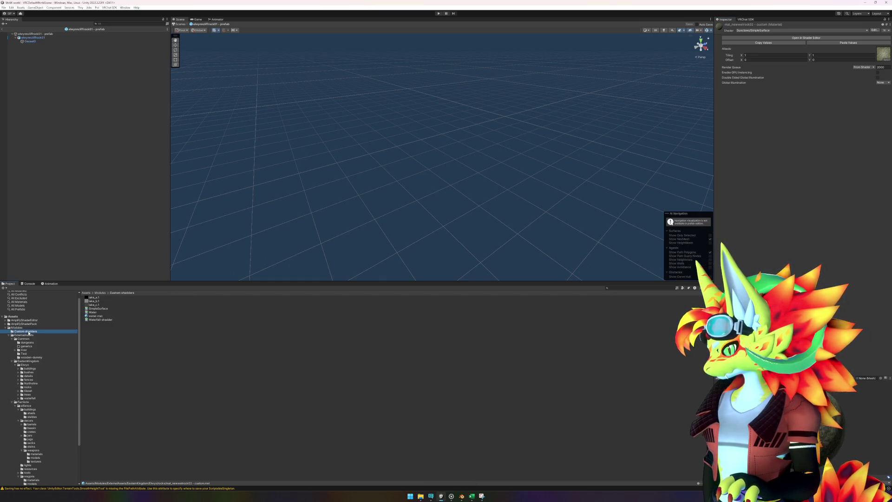
- Open SimpleSurface in Amplify Shader Editor and delete the 'Sunclaws/' prefix from its Shader Name
{"action": "left_click", "coordinate": [108, 320]}
{"action": "double_click", "coordinate": [101, 308]}
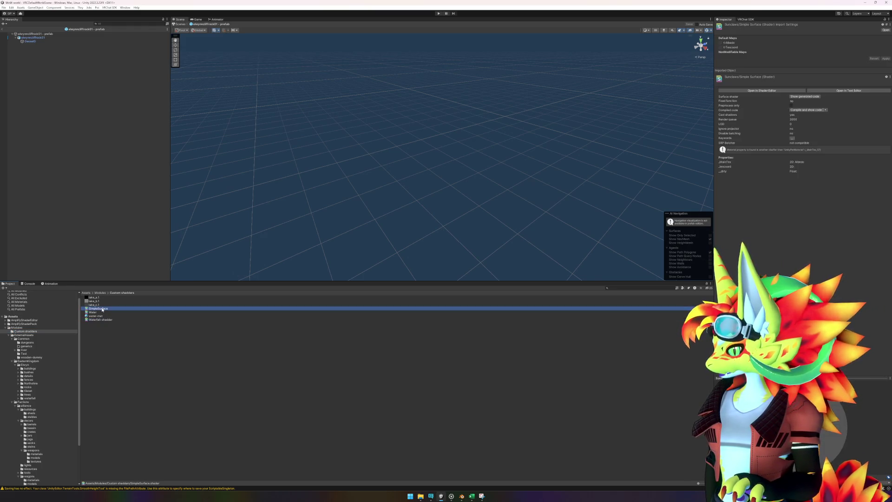
{"action": "left_click", "coordinate": [46, 22]}
{"action": "left_click_drag", "start_coordinate": [46, 23], "coordinate": [20, 23]}
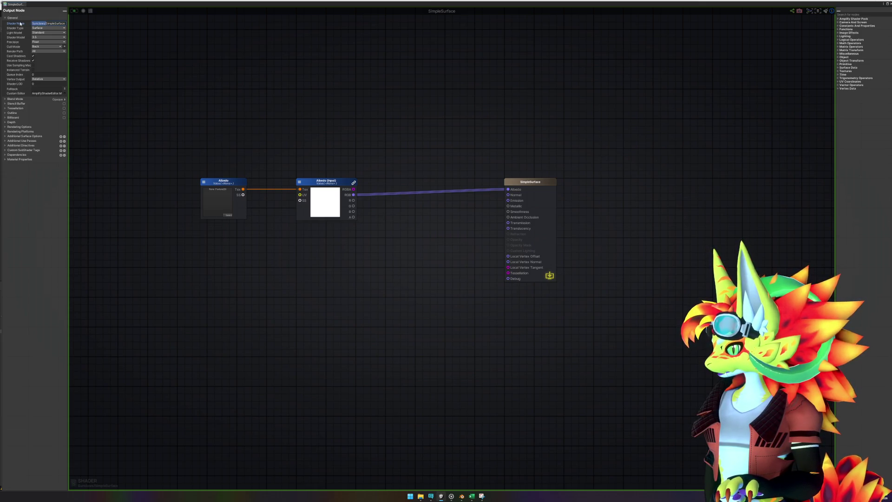
{"action": "key", "text": "BackSpace"}
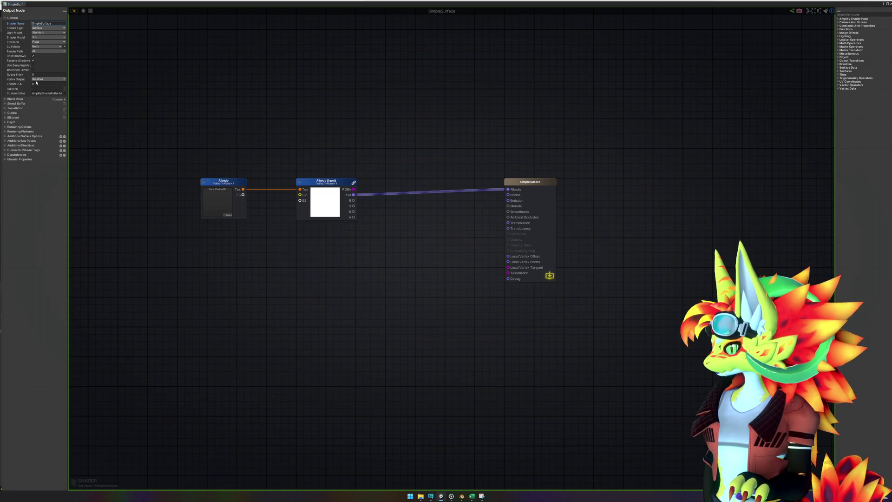
- Browse the Output Node's material properties, rendering options and depth foldouts, keeping shader type Surface
{"action": "left_click", "coordinate": [43, 93]}
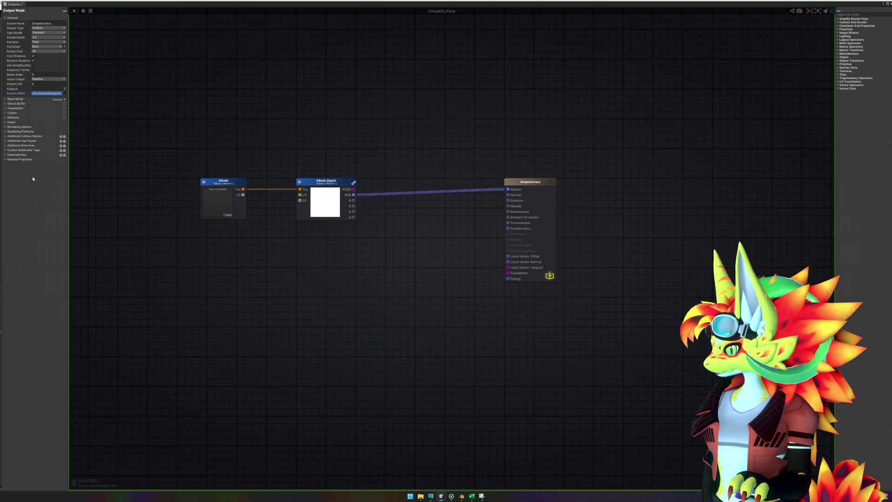
{"action": "left_click", "coordinate": [4, 160]}
{"action": "left_click", "coordinate": [4, 159]}
{"action": "left_click", "coordinate": [5, 159]}
{"action": "left_click", "coordinate": [5, 159]}
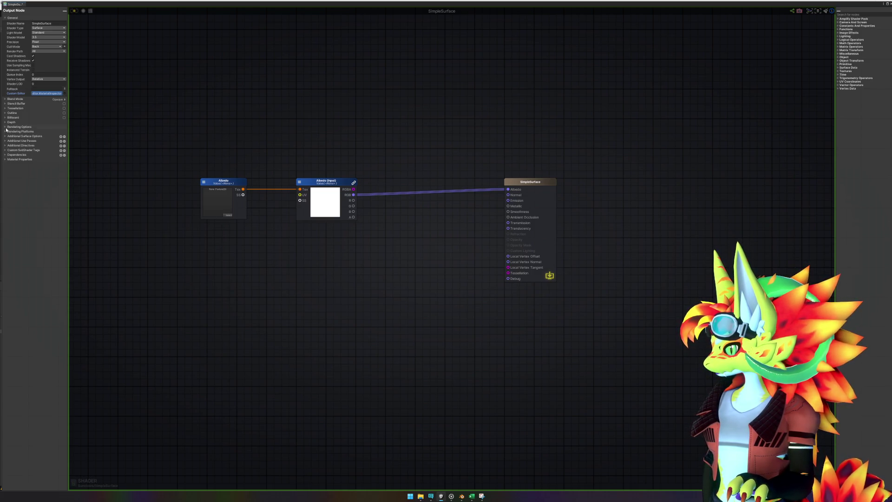
{"action": "left_click", "coordinate": [5, 127]}
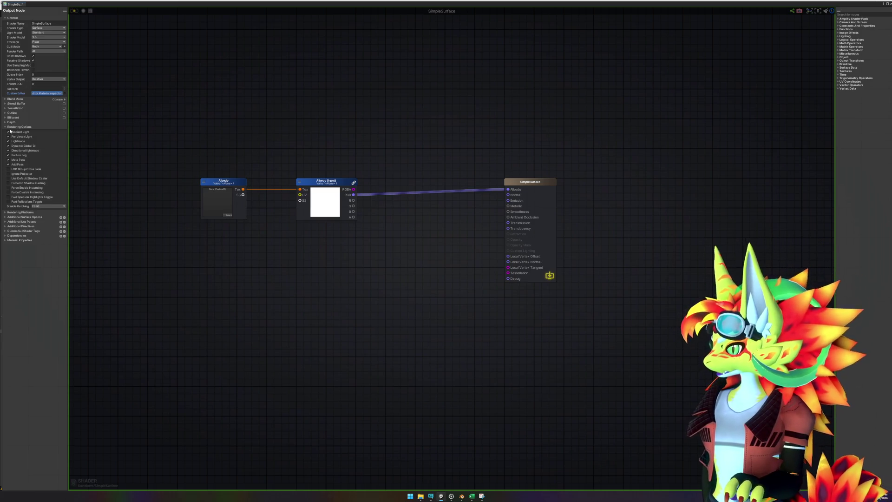
{"action": "left_click", "coordinate": [5, 127]}
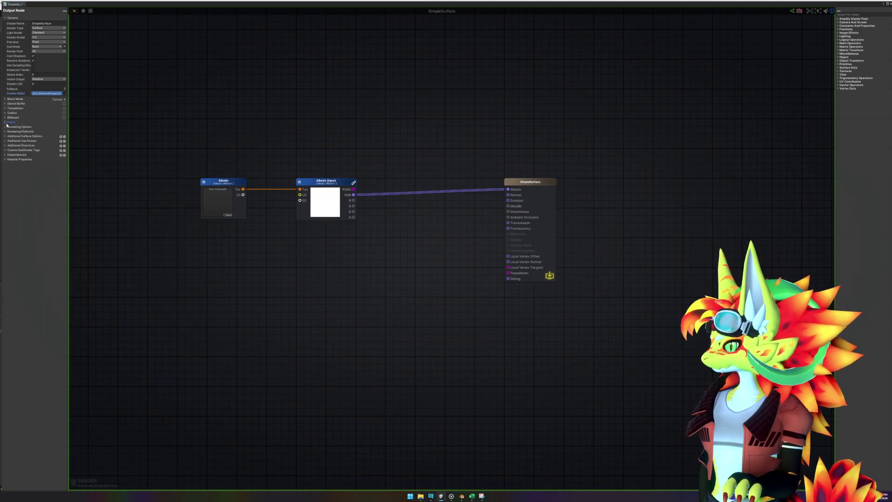
{"action": "left_click", "coordinate": [6, 122]}
{"action": "left_click", "coordinate": [5, 121]}
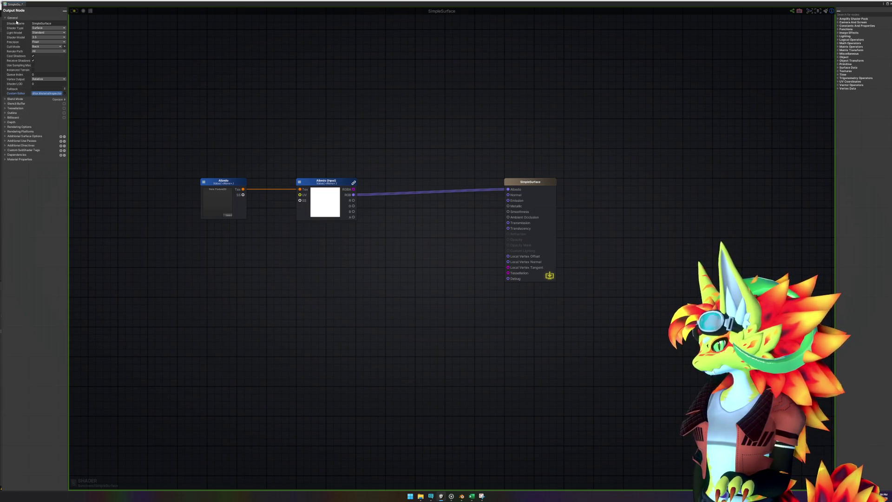
{"action": "left_click", "coordinate": [33, 28]}
{"action": "left_click", "coordinate": [37, 28]}
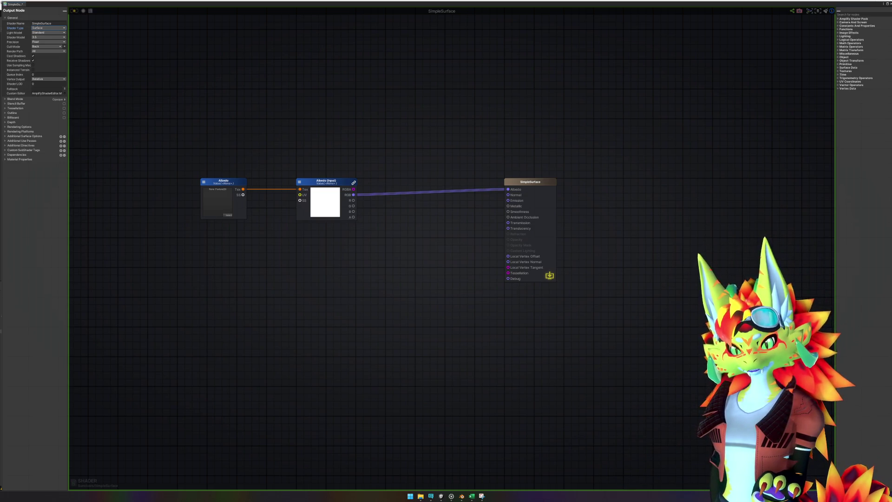
- Prepend 'Sunclaws/' to the SimpleSurface Shader Name and leave Amplify Shader Editor
{"action": "left_click", "coordinate": [47, 24]}
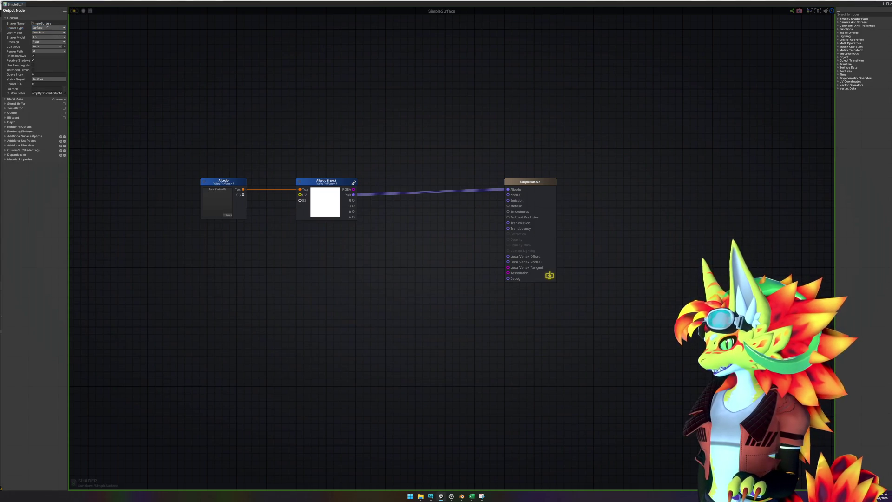
{"action": "key", "text": "Home"}
{"action": "type", "text": "Sunclaws/"}
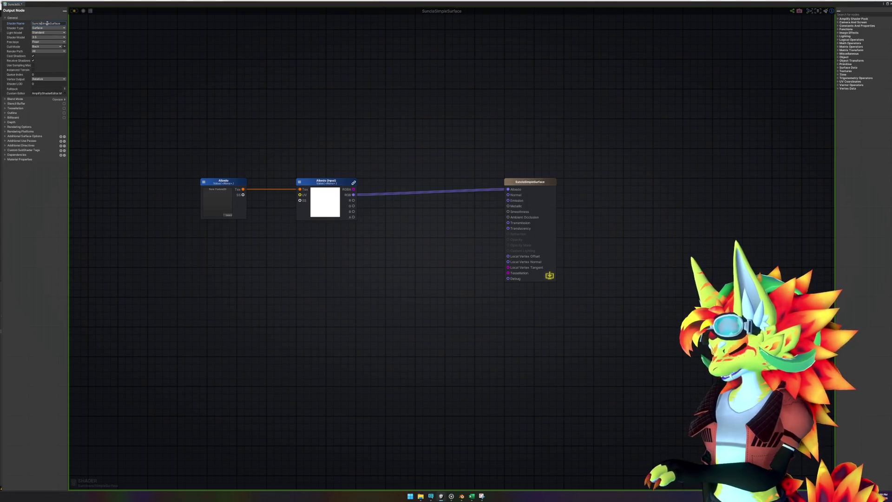
{"action": "left_click", "coordinate": [148, 85]}
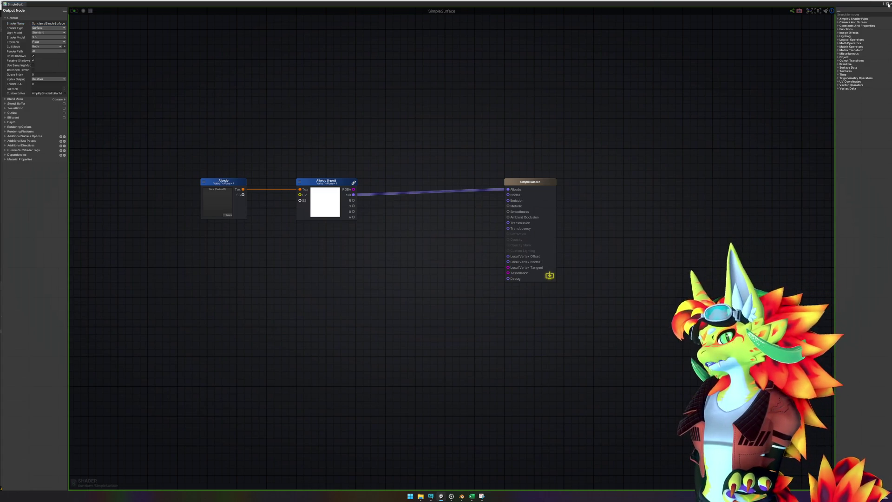
{"action": "key", "text": "alt+Tab"}
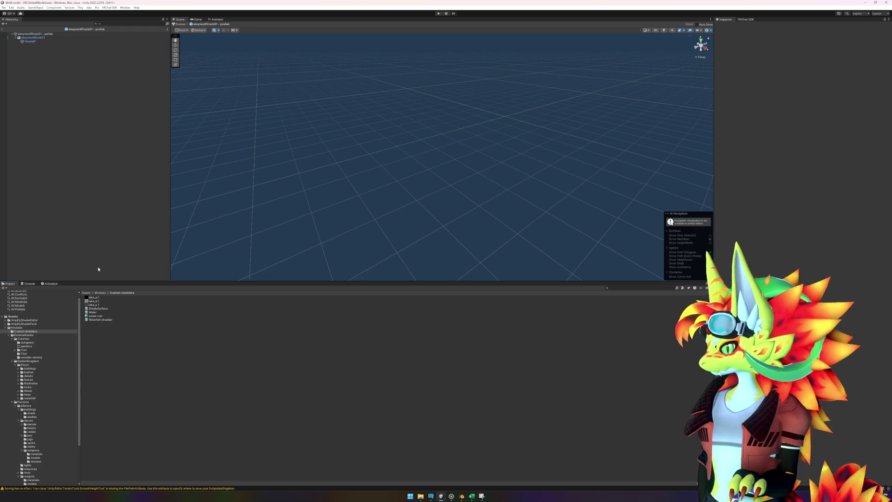
- Assign mat_newwetrock02 - custom to Element 0 of Geoset0's Mesh Renderer
{"action": "left_click", "coordinate": [30, 41]}
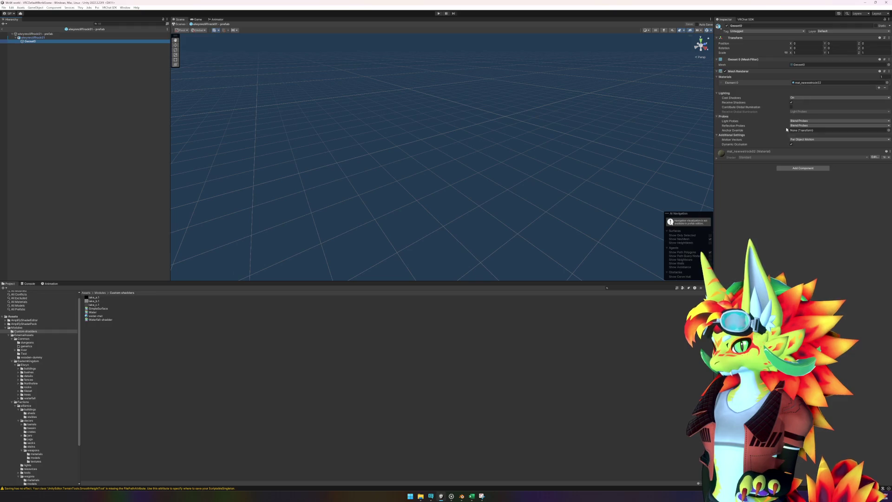
{"action": "left_click", "coordinate": [808, 83]}
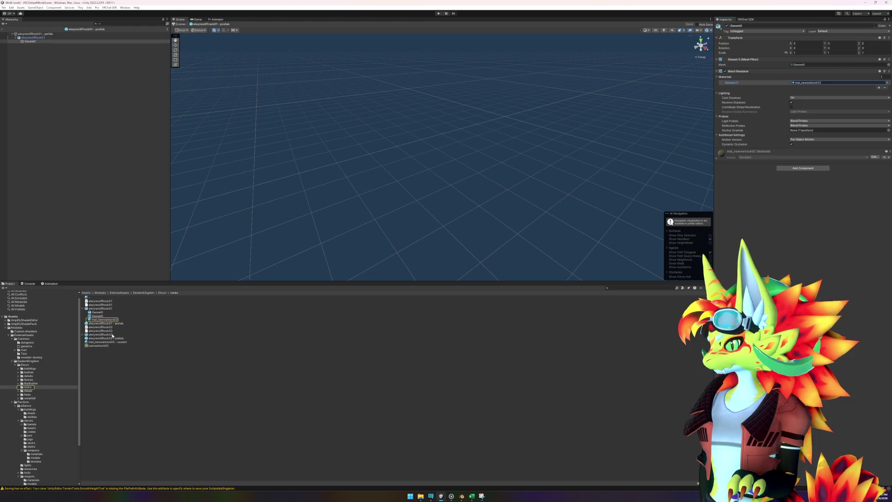
{"action": "left_click_drag", "start_coordinate": [113, 343], "coordinate": [832, 83]}
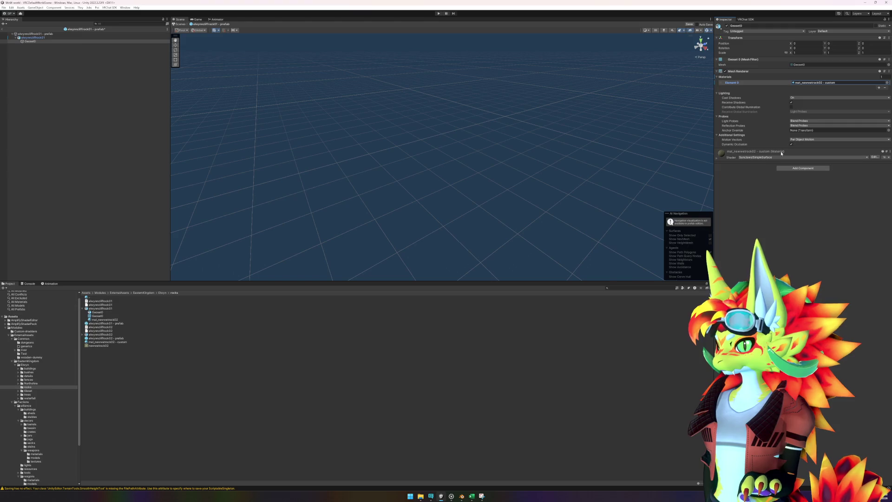
{"action": "left_click", "coordinate": [751, 158]}
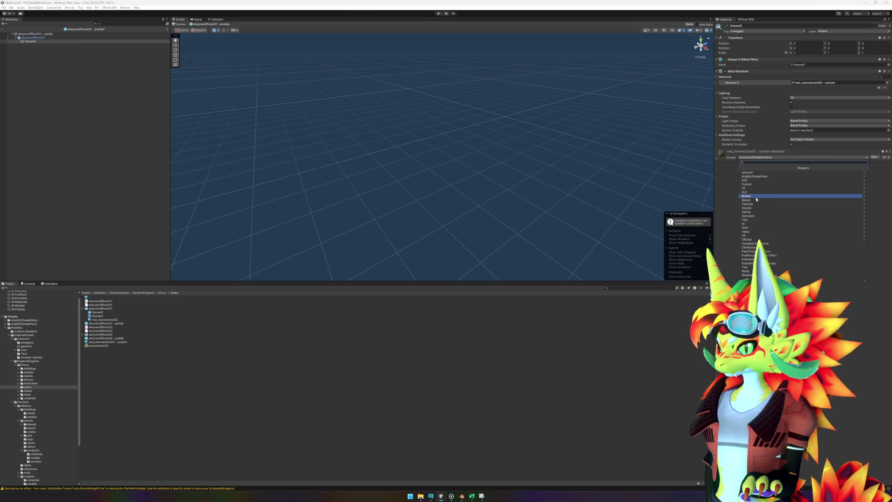
{"action": "left_click", "coordinate": [718, 159]}
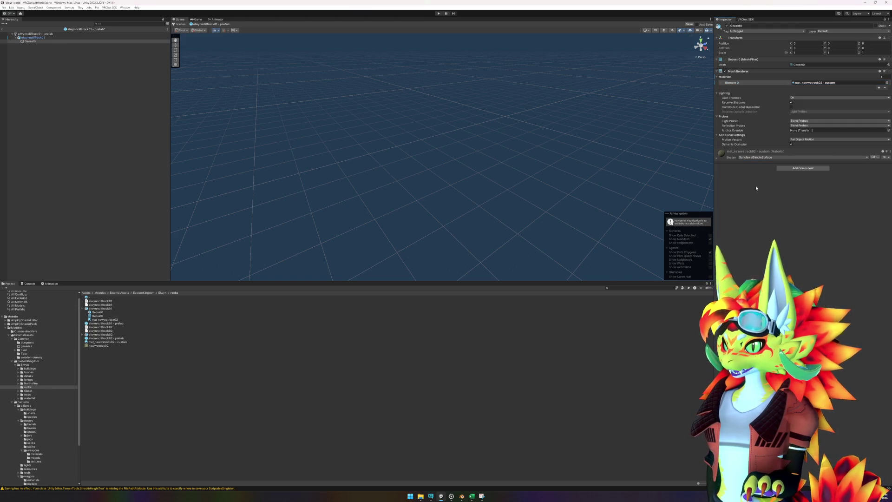
{"action": "left_click", "coordinate": [719, 159]}
- Save the rock prefab and frame the textured rock in the Scene view
{"action": "key", "text": "ctrl+s"}
{"action": "key", "text": "f"}
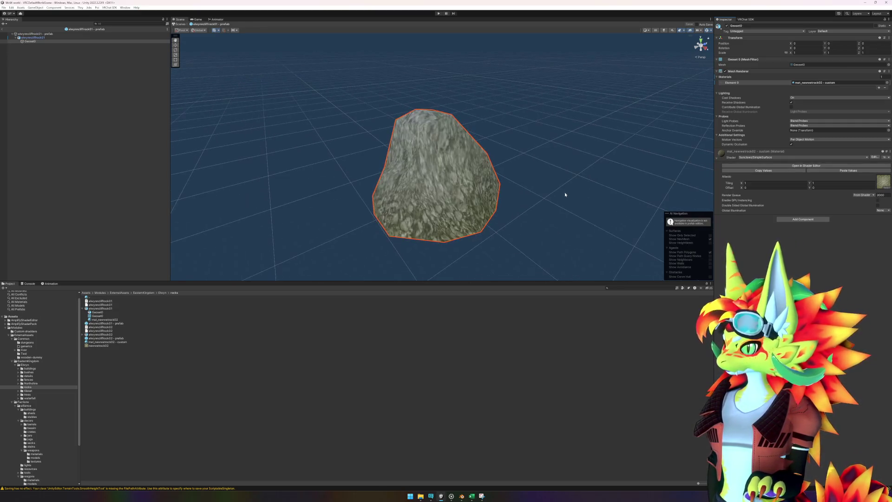
{"action": "left_click_drag", "start_coordinate": [564, 197], "coordinate": [537, 195]}
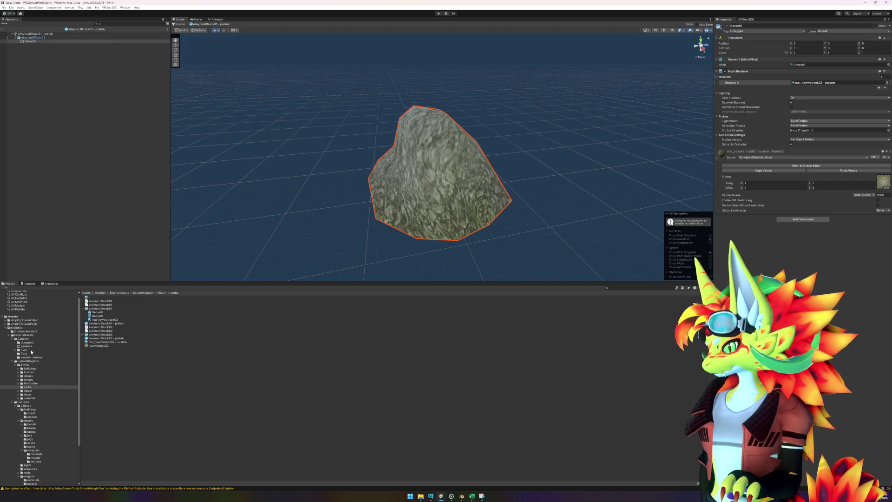
{"action": "left_click", "coordinate": [30, 332]}
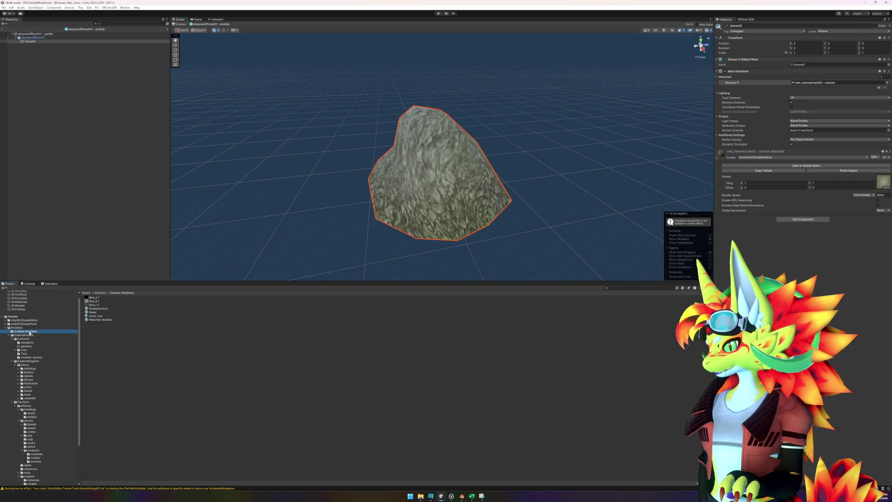
- Open SimpleSurface in a smaller Amplify window and zoom in on the Albedo texture node
{"action": "double_click", "coordinate": [99, 308]}
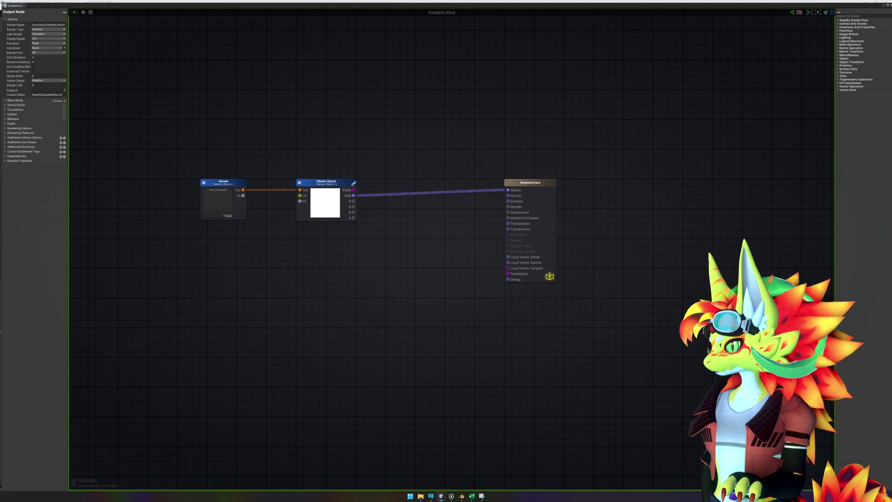
{"action": "mouse_move", "coordinate": [0, 3]}
{"action": "left_mouse_down"}
{"action": "mouse_move", "coordinate": [434, 182]}
{"action": "mouse_move", "coordinate": [472, 203]}
{"action": "mouse_move", "coordinate": [492, 234]}
{"action": "mouse_move", "coordinate": [482, 238]}
{"action": "left_mouse_up"}
{"action": "scroll", "coordinate": [622, 322], "scroll_direction": "down", "scroll_amount": 5}
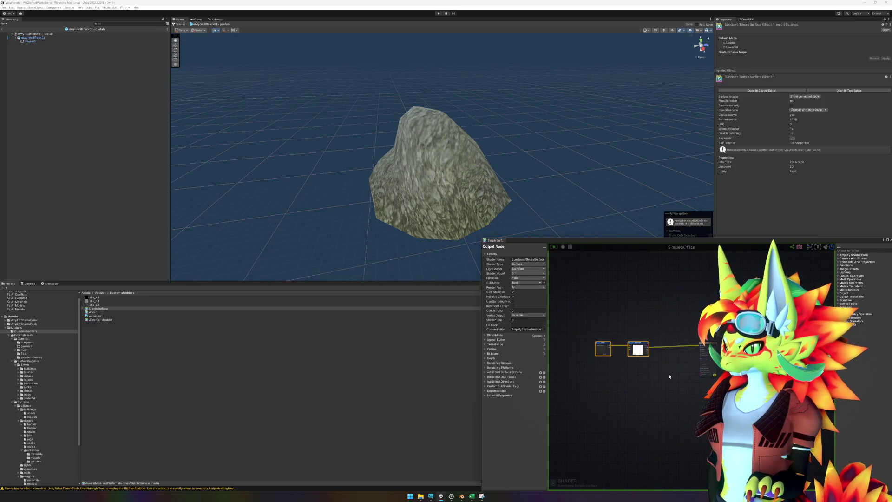
{"action": "scroll", "coordinate": [603, 348], "scroll_direction": "up", "scroll_amount": 3}
{"action": "left_click_drag", "start_coordinate": [590, 288], "coordinate": [710, 288]}
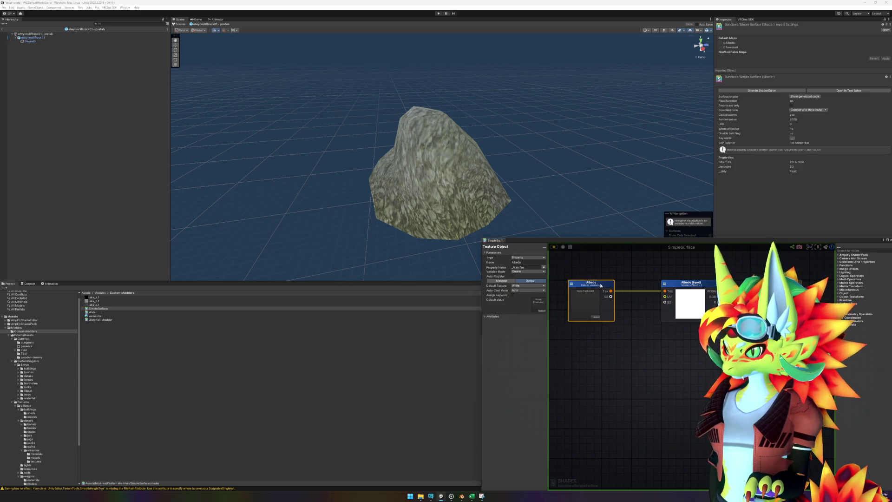
{"action": "left_click_drag", "start_coordinate": [675, 351], "coordinate": [681, 368]}
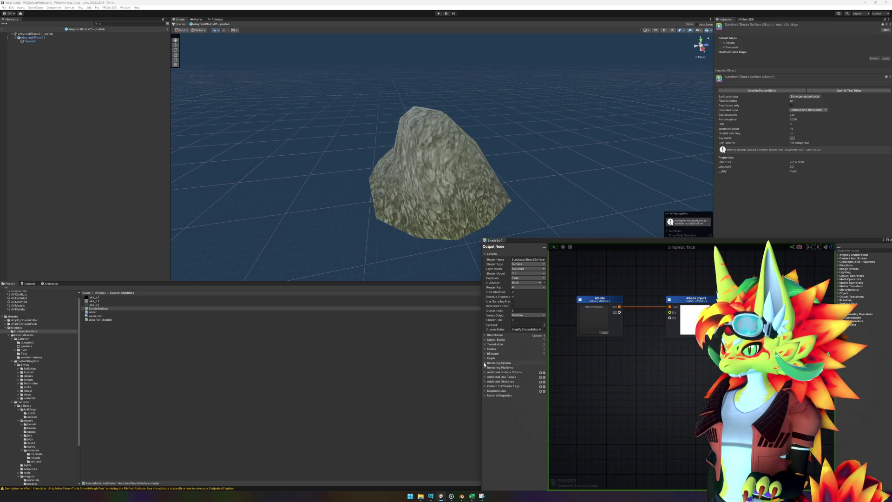
- In Rendering Options, enable Ambient Light, Per Vertex Light and Lightmaps
{"action": "left_click", "coordinate": [485, 363]}
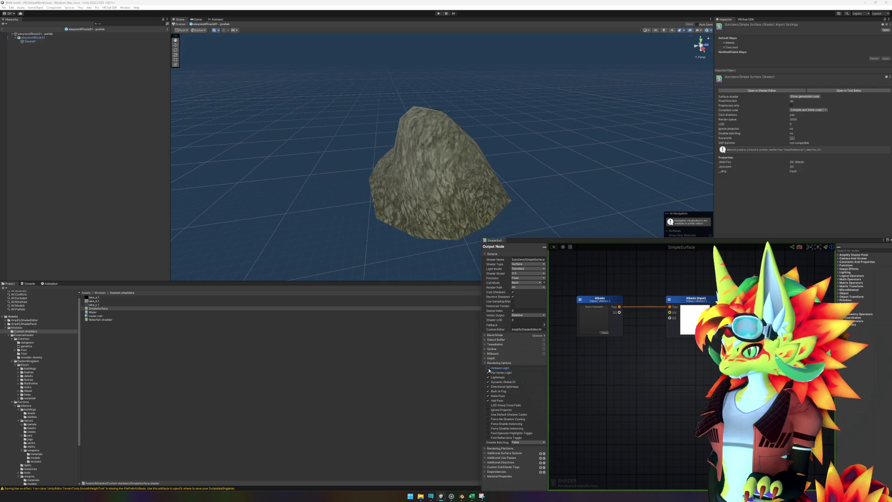
{"action": "left_click", "coordinate": [488, 368]}
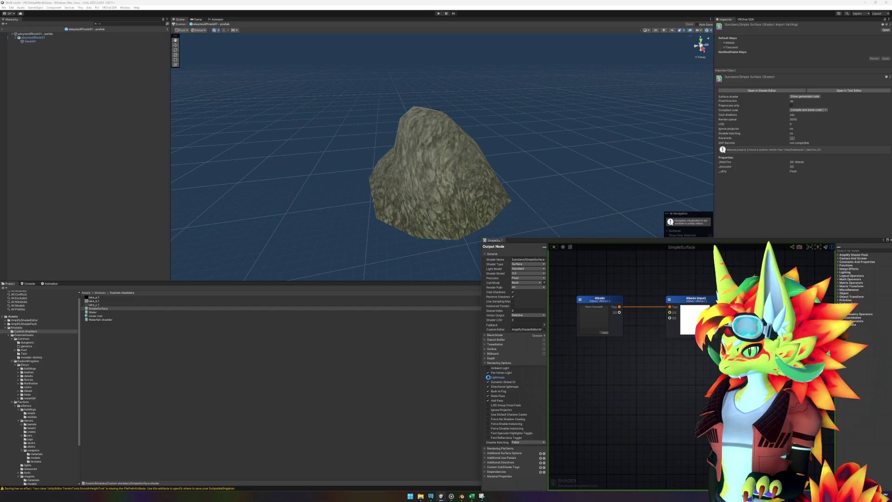
{"action": "left_click", "coordinate": [488, 378]}
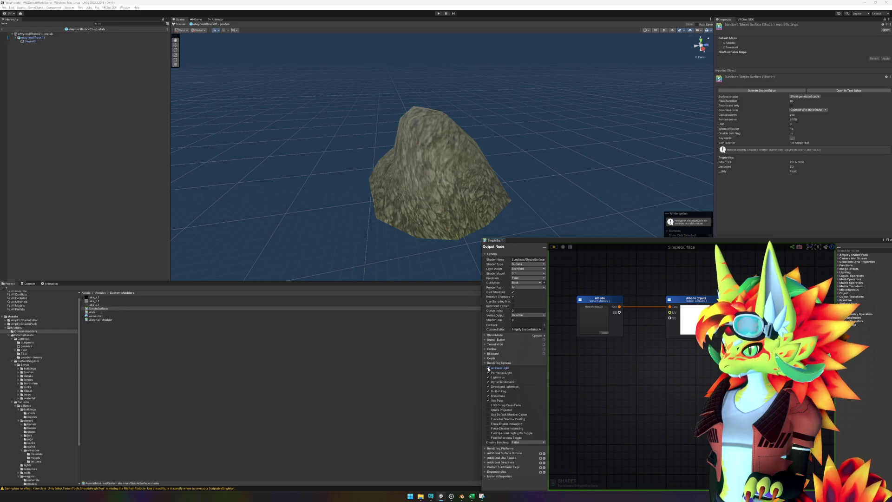
{"action": "left_click", "coordinate": [488, 368]}
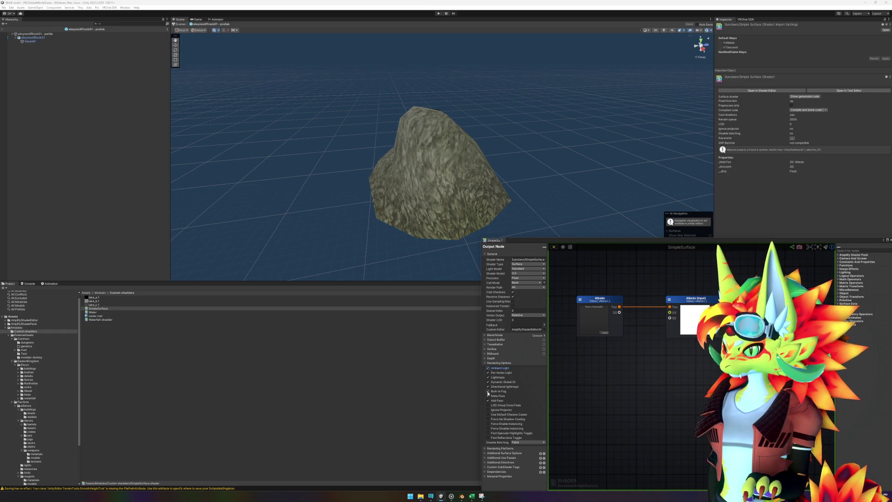
{"action": "left_click", "coordinate": [488, 368]}
{"action": "left_click", "coordinate": [487, 373]}
{"action": "left_click", "coordinate": [487, 377]}
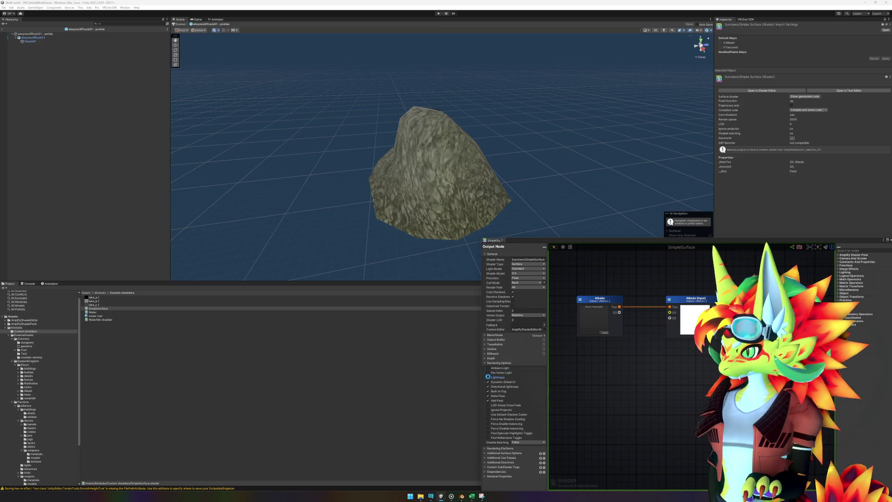
{"action": "left_click", "coordinate": [488, 377]}
{"action": "left_click", "coordinate": [488, 372]}
{"action": "left_click", "coordinate": [488, 368]}
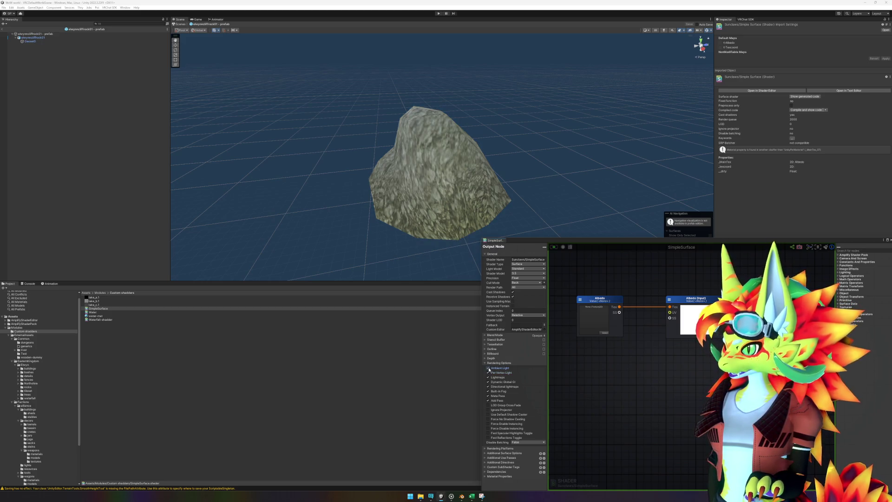
{"action": "left_click", "coordinate": [488, 368]}
{"action": "left_click", "coordinate": [488, 372]}
{"action": "left_click", "coordinate": [488, 377]}
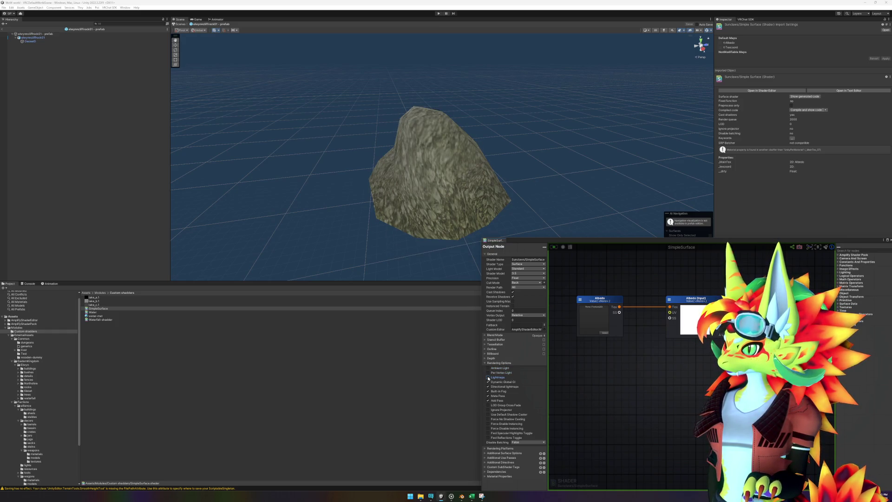
{"action": "left_click", "coordinate": [488, 368]}
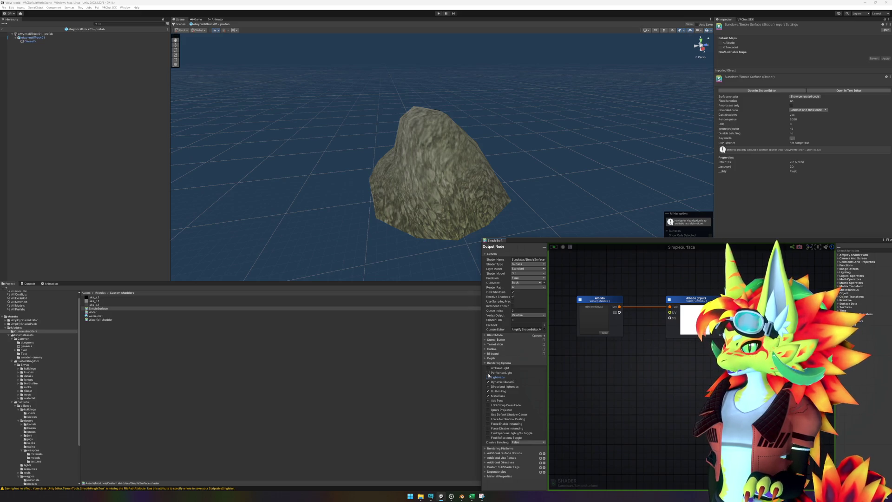
{"action": "left_click", "coordinate": [488, 373]}
{"action": "left_click", "coordinate": [488, 377]}
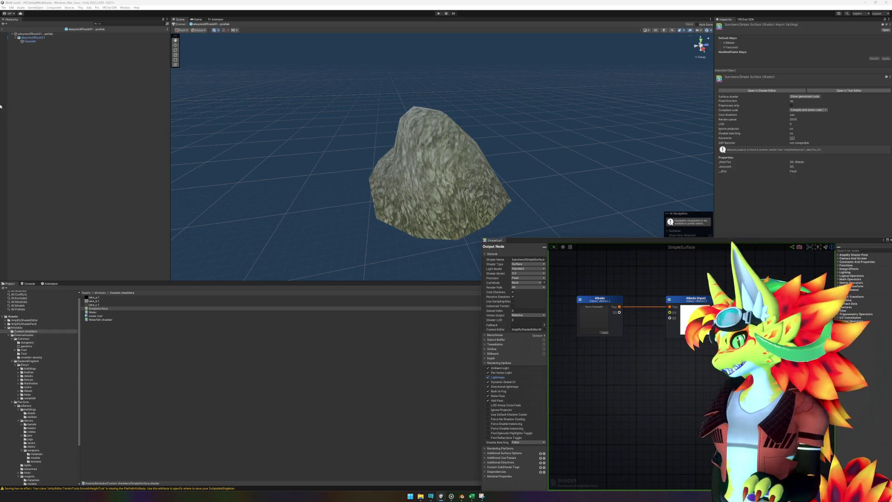
- Clear the graph selection, reposition the floating editor window and close it
{"action": "left_click", "coordinate": [85, 109]}
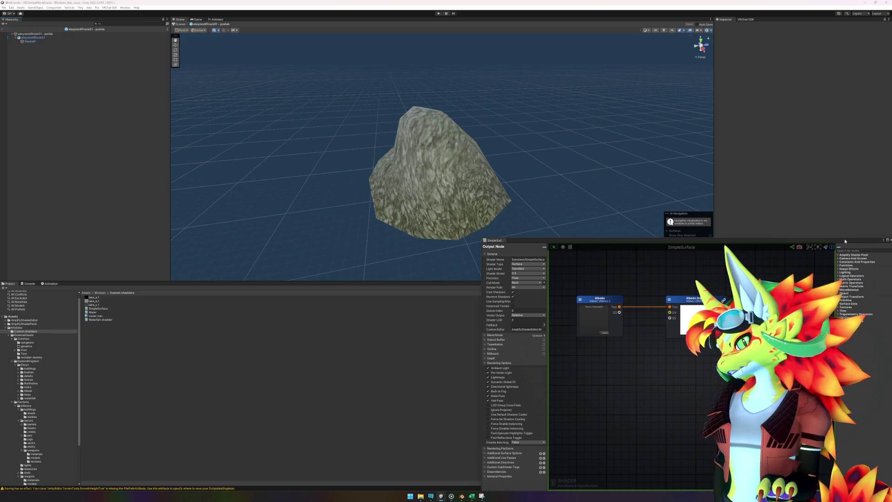
{"action": "left_click_drag", "start_coordinate": [844, 239], "coordinate": [621, 195]}
{"action": "left_click", "coordinate": [667, 194]}
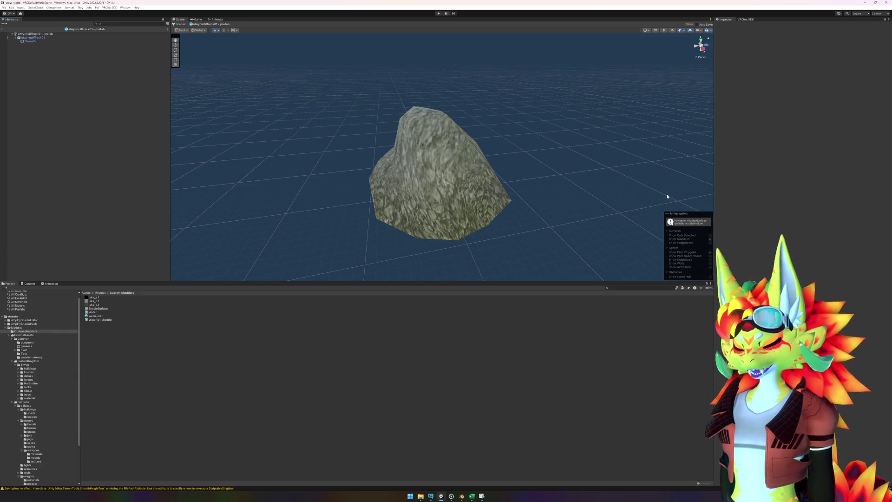
- Exit prefab mode and open the cliff rock prefab asset in isolation
{"action": "left_click", "coordinate": [2, 34]}
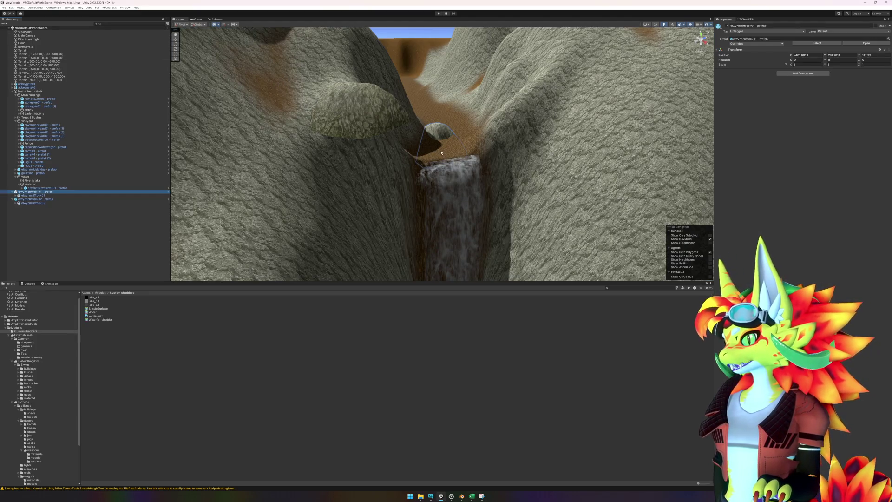
{"action": "right_click", "coordinate": [53, 199]}
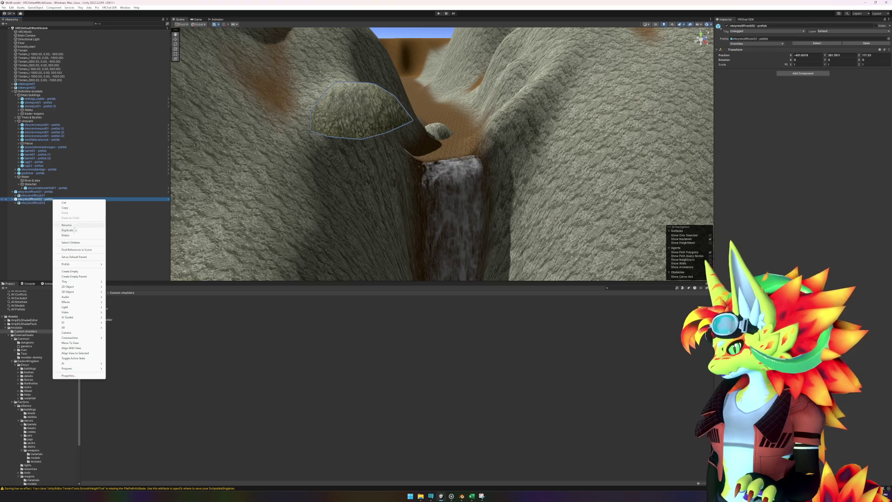
{"action": "mouse_move", "coordinate": [84, 264]}
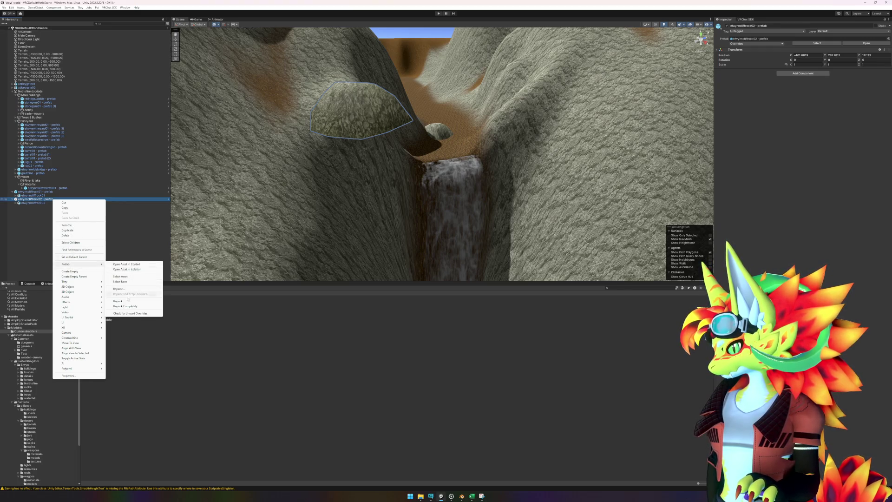
{"action": "left_click", "coordinate": [127, 269]}
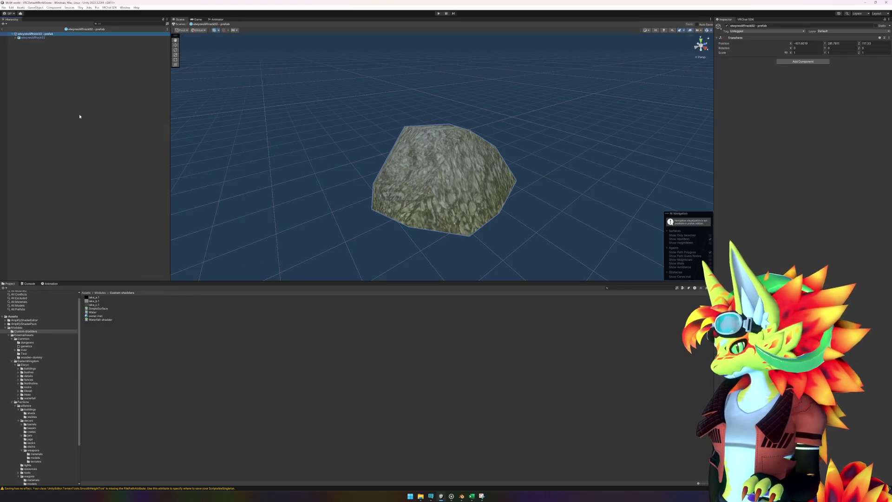
- Zero the Position of the prefab root and its child rock to 0, 0, 0
{"action": "left_click", "coordinate": [806, 44]}
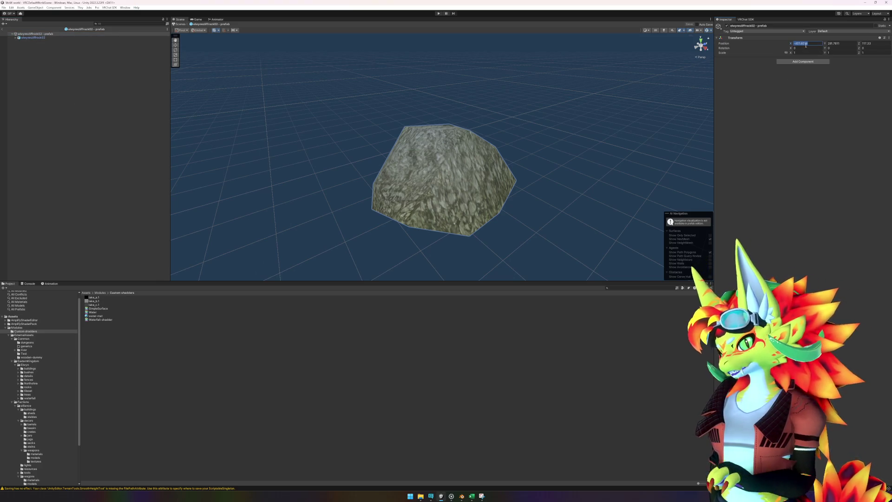
{"action": "type", "text": "0"}
{"action": "key", "text": "Tab"}
{"action": "type", "text": "0"}
{"action": "key", "text": "Tab"}
{"action": "type", "text": "0"}
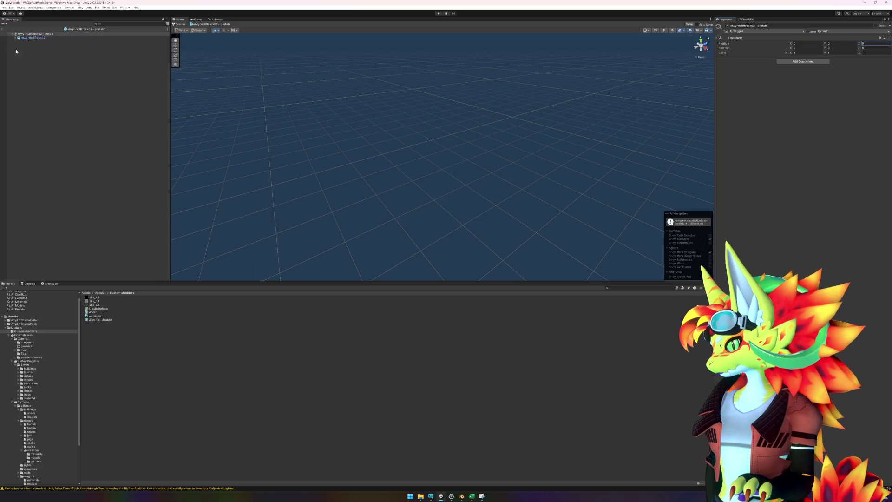
{"action": "left_click", "coordinate": [52, 37]}
{"action": "left_click", "coordinate": [804, 55]}
{"action": "type", "text": "0"}
{"action": "key", "text": "Tab"}
{"action": "type", "text": "0"}
{"action": "key", "text": "Tab"}
{"action": "type", "text": "0"}
- Assign the mat_newwetrock02 - custom material to the Geoset0 mesh's Element 0
{"action": "left_click", "coordinate": [16, 39]}
{"action": "left_click", "coordinate": [30, 41]}
{"action": "left_click", "coordinate": [809, 82]}
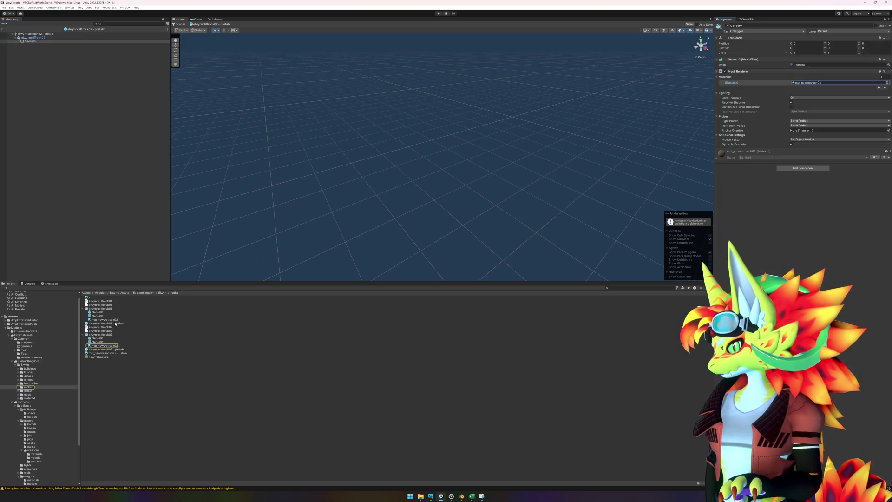
{"action": "mouse_move", "coordinate": [106, 353]}
{"action": "left_mouse_down"}
{"action": "mouse_move", "coordinate": [434, 305]}
{"action": "mouse_move", "coordinate": [769, 112]}
{"action": "mouse_move", "coordinate": [800, 84]}
{"action": "left_mouse_up"}
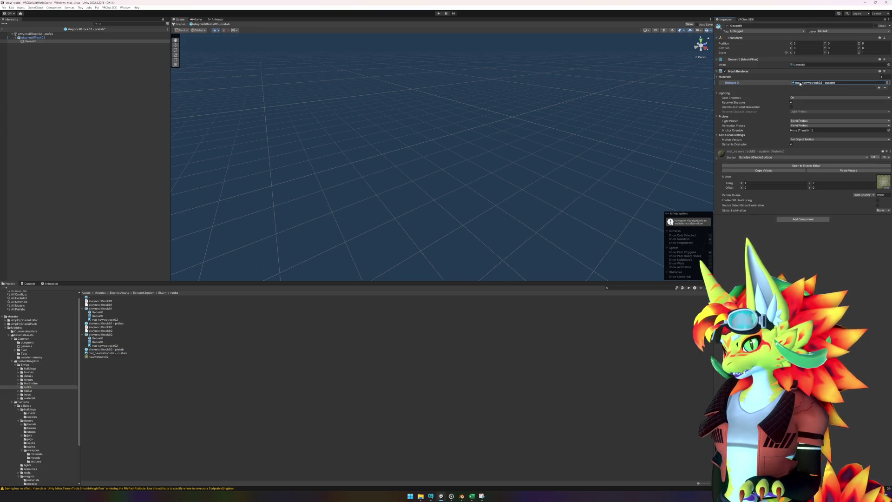
- Frame the rock, compare old and custom materials with undo/redo, then exit prefab mode
{"action": "key", "text": "f"}
{"action": "left_click_drag", "start_coordinate": [561, 204], "coordinate": [434, 196]}
{"action": "key", "text": "ctrl+z"}
{"action": "key", "text": "ctrl+y"}
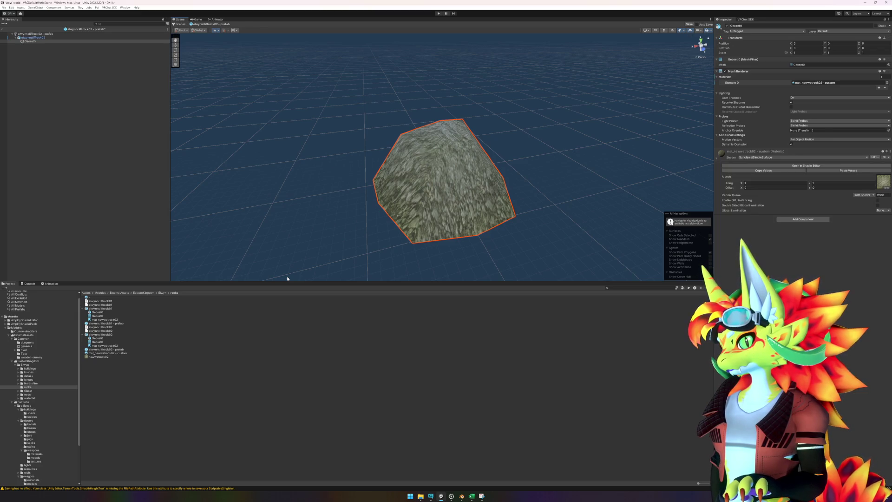
{"action": "key", "text": "ctrl+z"}
{"action": "key", "text": "ctrl+y"}
{"action": "key", "text": "ctrl+z"}
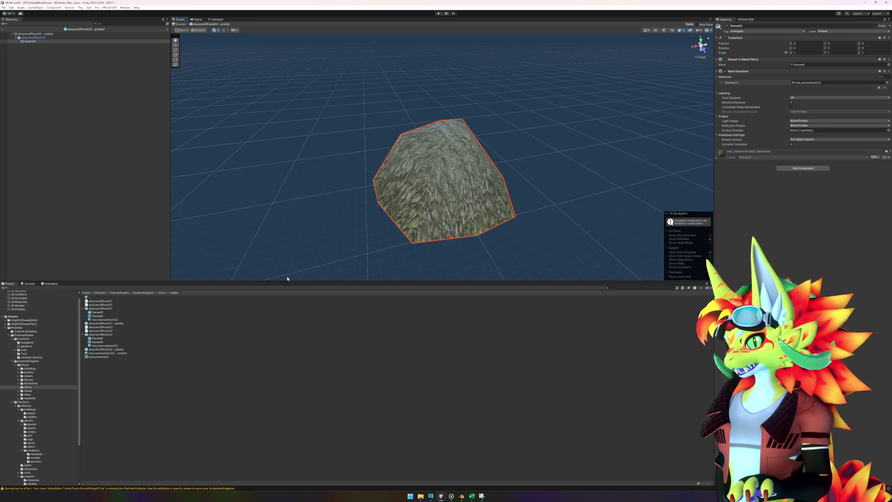
{"action": "key", "text": "ctrl+y"}
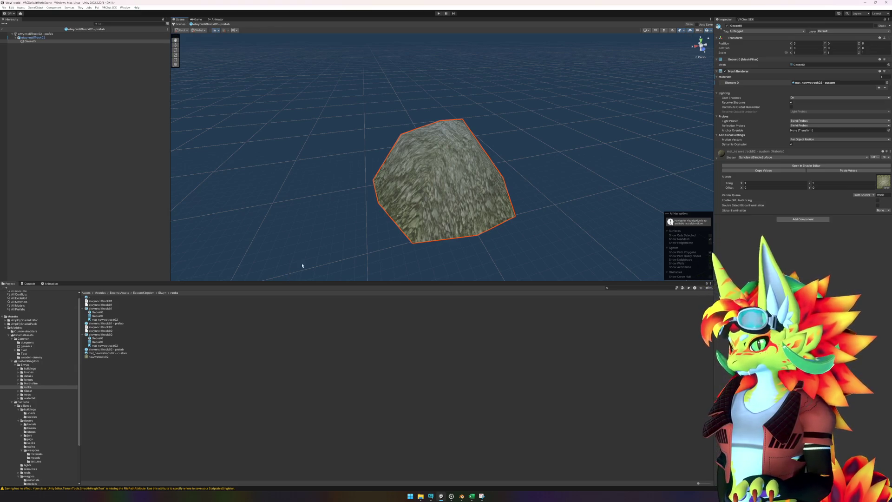
{"action": "left_click", "coordinate": [2, 28]}
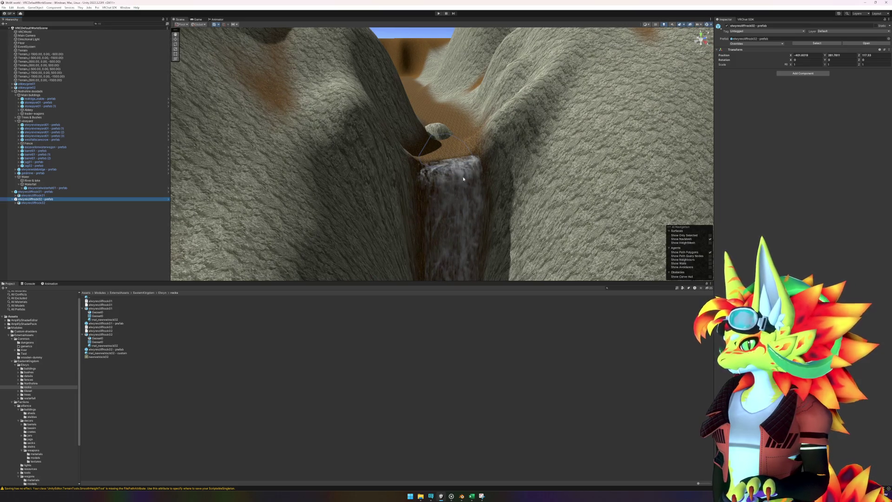
- With the Move tool, drag the near rock and then the distant rock into the waterfall gap
{"action": "key", "text": "w"}
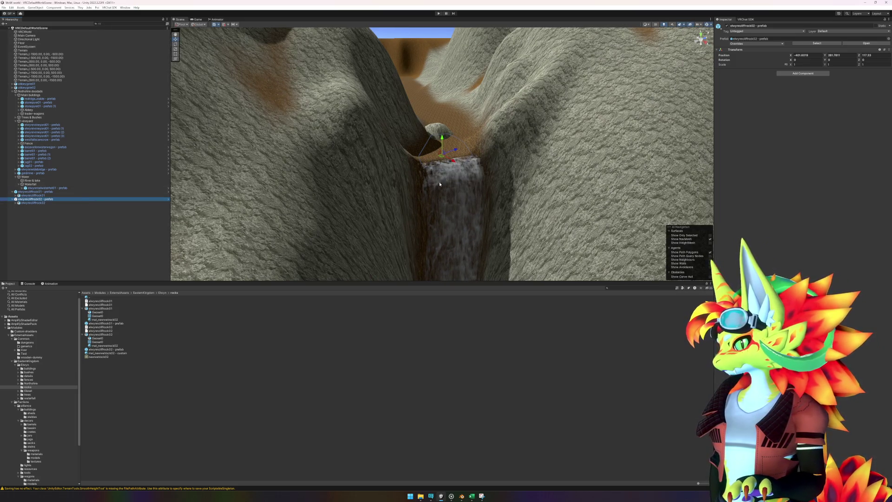
{"action": "mouse_move", "coordinate": [443, 161]}
{"action": "left_mouse_down"}
{"action": "mouse_move", "coordinate": [445, 151]}
{"action": "mouse_move", "coordinate": [445, 206]}
{"action": "left_mouse_up"}
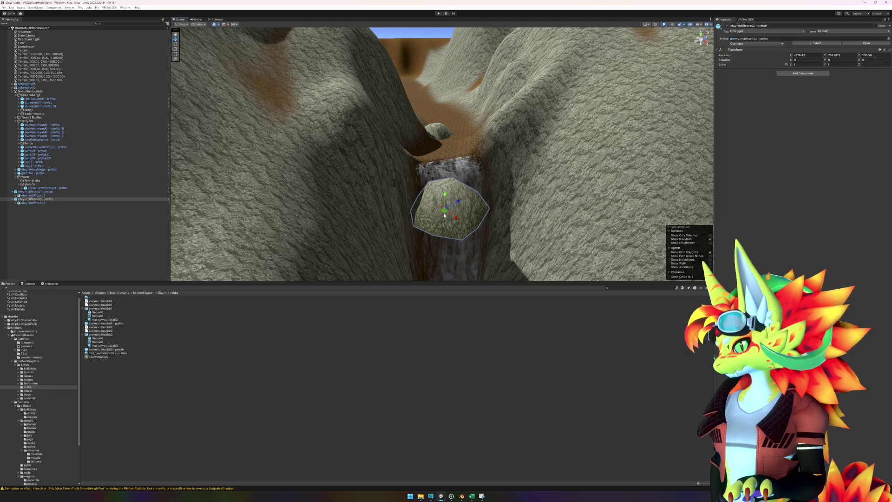
{"action": "left_click", "coordinate": [437, 135]}
{"action": "left_click_drag", "start_coordinate": [437, 135], "coordinate": [506, 195]}
{"action": "left_click_drag", "start_coordinate": [543, 244], "coordinate": [469, 239]}
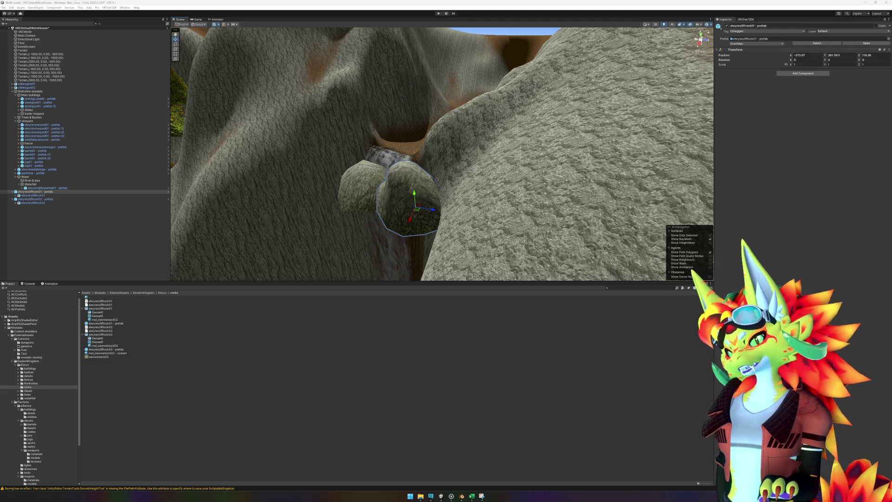
{"action": "left_click_drag", "start_coordinate": [497, 198], "coordinate": [564, 216]}
- Push the left rock back behind the waterfall, trying the Rotate and Move tools
{"action": "left_click", "coordinate": [436, 228]}
{"action": "mouse_move", "coordinate": [436, 228]}
{"action": "left_mouse_down"}
{"action": "mouse_move", "coordinate": [424, 229]}
{"action": "mouse_move", "coordinate": [391, 178]}
{"action": "mouse_move", "coordinate": [383, 122]}
{"action": "left_mouse_up"}
{"action": "mouse_move", "coordinate": [441, 130]}
{"action": "left_mouse_down"}
{"action": "mouse_move", "coordinate": [402, 129]}
{"action": "mouse_move", "coordinate": [423, 145]}
{"action": "mouse_move", "coordinate": [393, 164]}
{"action": "mouse_move", "coordinate": [420, 171]}
{"action": "mouse_move", "coordinate": [378, 156]}
{"action": "mouse_move", "coordinate": [332, 191]}
{"action": "mouse_move", "coordinate": [388, 183]}
{"action": "mouse_move", "coordinate": [389, 148]}
{"action": "mouse_move", "coordinate": [419, 185]}
{"action": "mouse_move", "coordinate": [335, 198]}
{"action": "mouse_move", "coordinate": [360, 177]}
{"action": "mouse_move", "coordinate": [349, 158]}
{"action": "mouse_move", "coordinate": [353, 218]}
{"action": "mouse_move", "coordinate": [307, 223]}
{"action": "mouse_move", "coordinate": [391, 101]}
{"action": "mouse_move", "coordinate": [421, 155]}
{"action": "left_mouse_up"}
{"action": "key", "text": "e"}
{"action": "key", "text": "e"}
{"action": "key", "text": "w"}
{"action": "key", "text": "e"}
{"action": "key", "text": "w"}
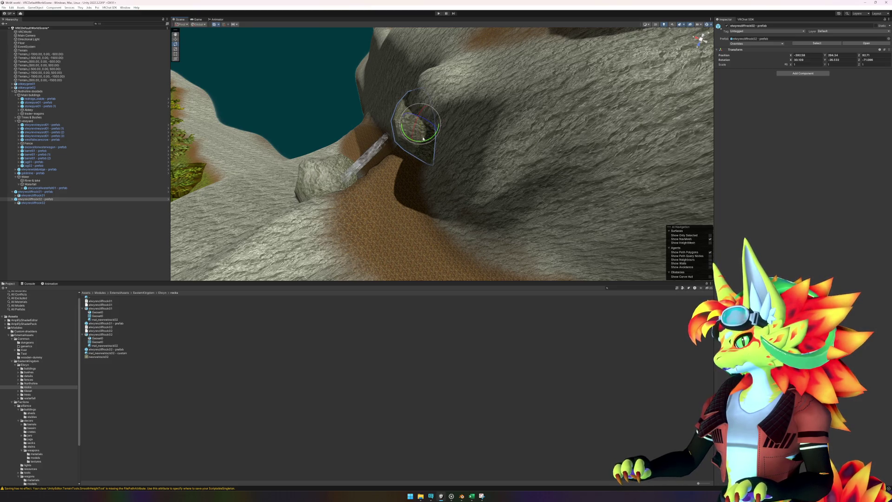
{"action": "mouse_move", "coordinate": [423, 123]}
{"action": "left_mouse_down"}
{"action": "mouse_move", "coordinate": [458, 156]}
{"action": "mouse_move", "coordinate": [614, 71]}
{"action": "left_mouse_up"}
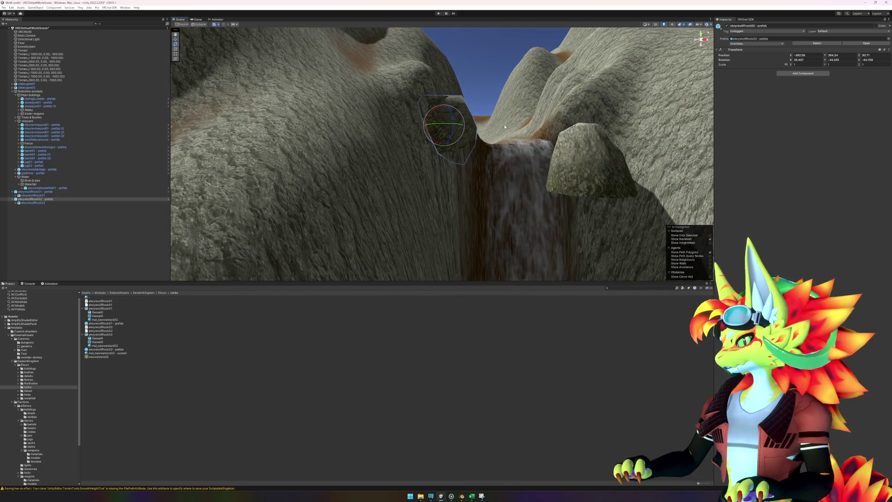
{"action": "key", "text": "w"}
{"action": "mouse_move", "coordinate": [504, 127]}
{"action": "left_mouse_down"}
{"action": "mouse_move", "coordinate": [434, 165]}
{"action": "mouse_move", "coordinate": [492, 205]}
{"action": "mouse_move", "coordinate": [474, 172]}
{"action": "left_mouse_up"}
- Nudge and tilt the right-hand rock, then duplicate elwynncliffrock01 with Ctrl+D
{"action": "left_click", "coordinate": [577, 205]}
{"action": "mouse_move", "coordinate": [507, 211]}
{"action": "left_mouse_down"}
{"action": "mouse_move", "coordinate": [568, 221]}
{"action": "mouse_move", "coordinate": [479, 225]}
{"action": "left_mouse_up"}
{"action": "key", "text": "e"}
{"action": "mouse_move", "coordinate": [552, 208]}
{"action": "left_mouse_down"}
{"action": "mouse_move", "coordinate": [572, 212]}
{"action": "mouse_move", "coordinate": [553, 218]}
{"action": "mouse_move", "coordinate": [558, 185]}
{"action": "mouse_move", "coordinate": [534, 199]}
{"action": "mouse_move", "coordinate": [514, 175]}
{"action": "mouse_move", "coordinate": [538, 177]}
{"action": "mouse_move", "coordinate": [520, 189]}
{"action": "mouse_move", "coordinate": [542, 191]}
{"action": "mouse_move", "coordinate": [534, 167]}
{"action": "mouse_move", "coordinate": [516, 202]}
{"action": "mouse_move", "coordinate": [551, 186]}
{"action": "left_mouse_up"}
{"action": "key", "text": "w"}
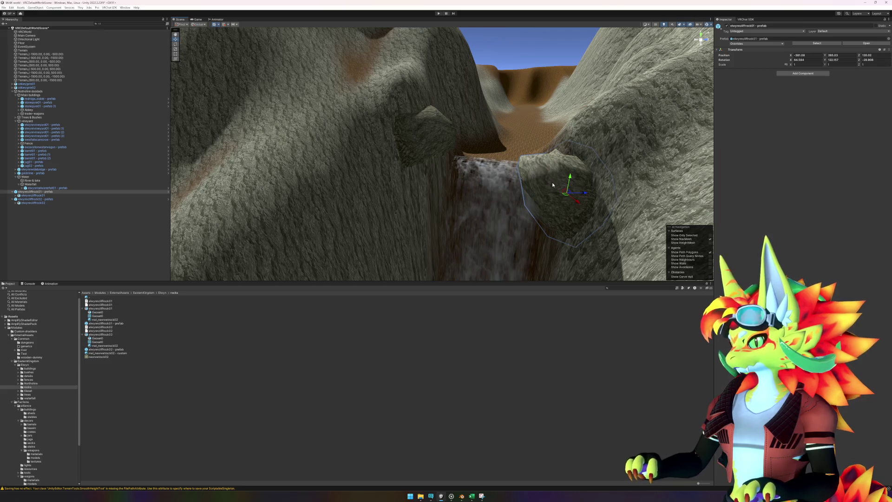
{"action": "key", "text": "ctrl+d"}
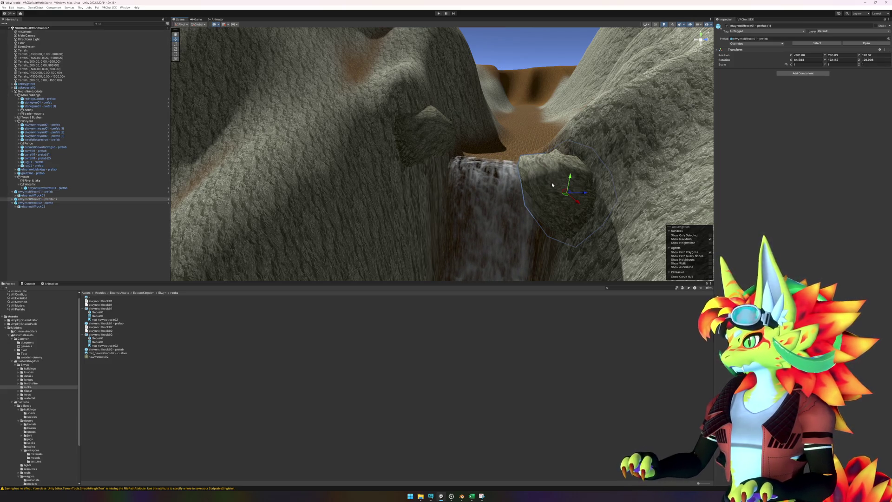
- Move the copy left across the waterfall, then duplicate elwynncliffrock02 and shift it up-right
{"action": "mouse_move", "coordinate": [565, 197]}
{"action": "left_mouse_down"}
{"action": "mouse_move", "coordinate": [466, 191]}
{"action": "mouse_move", "coordinate": [506, 206]}
{"action": "mouse_move", "coordinate": [481, 198]}
{"action": "mouse_move", "coordinate": [480, 174]}
{"action": "mouse_move", "coordinate": [470, 184]}
{"action": "mouse_move", "coordinate": [463, 179]}
{"action": "left_mouse_up"}
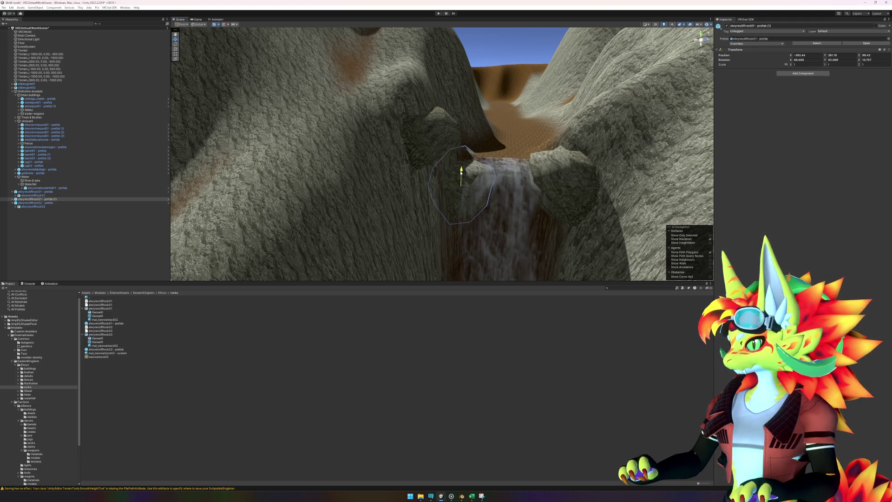
{"action": "mouse_move", "coordinate": [459, 163]}
{"action": "left_mouse_down"}
{"action": "mouse_move", "coordinate": [460, 186]}
{"action": "mouse_move", "coordinate": [440, 207]}
{"action": "mouse_move", "coordinate": [430, 177]}
{"action": "left_mouse_up"}
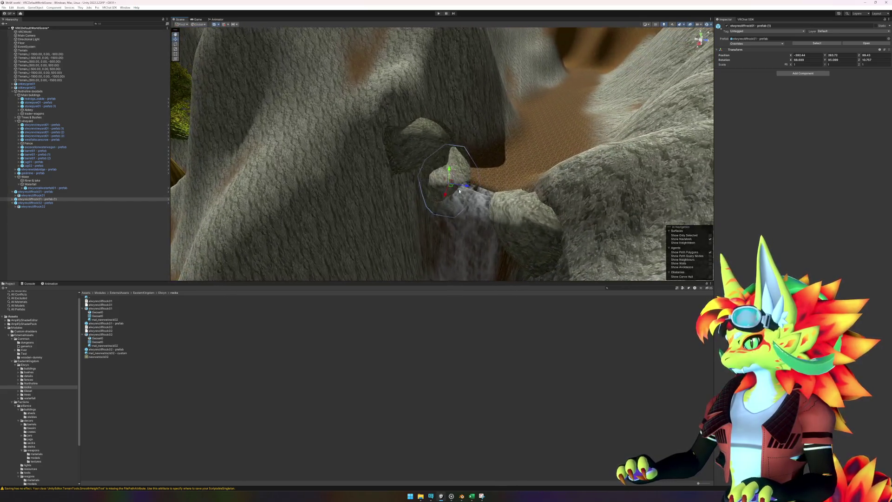
{"action": "left_click", "coordinate": [424, 138]}
{"action": "key", "text": "ctrl+d"}
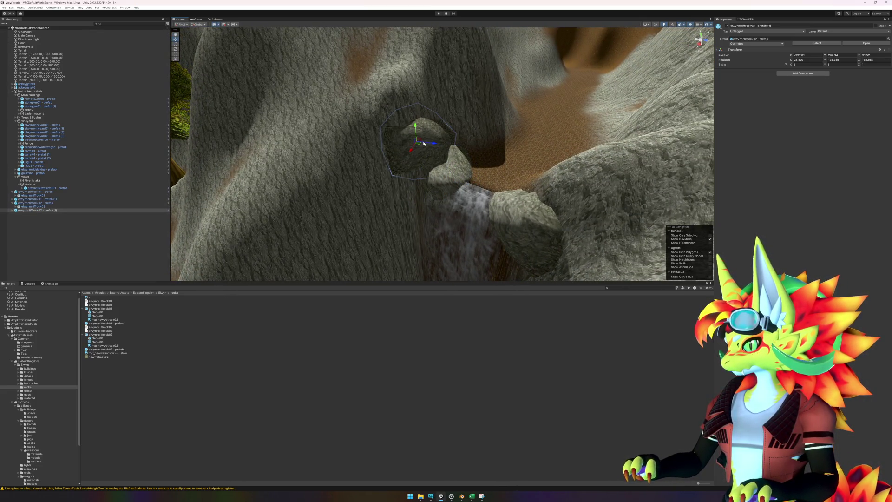
{"action": "mouse_move", "coordinate": [421, 144]}
{"action": "left_mouse_down"}
{"action": "mouse_move", "coordinate": [463, 139]}
{"action": "mouse_move", "coordinate": [479, 204]}
{"action": "mouse_move", "coordinate": [496, 175]}
{"action": "mouse_move", "coordinate": [516, 178]}
{"action": "mouse_move", "coordinate": [493, 202]}
{"action": "left_mouse_up"}
- Rotate and nudge the rock into place, then view the mat_newwetrock02 material settings
{"action": "key", "text": "e"}
{"action": "mouse_move", "coordinate": [454, 163]}
{"action": "left_mouse_down"}
{"action": "mouse_move", "coordinate": [462, 149]}
{"action": "mouse_move", "coordinate": [471, 176]}
{"action": "left_mouse_up"}
{"action": "key", "text": "e"}
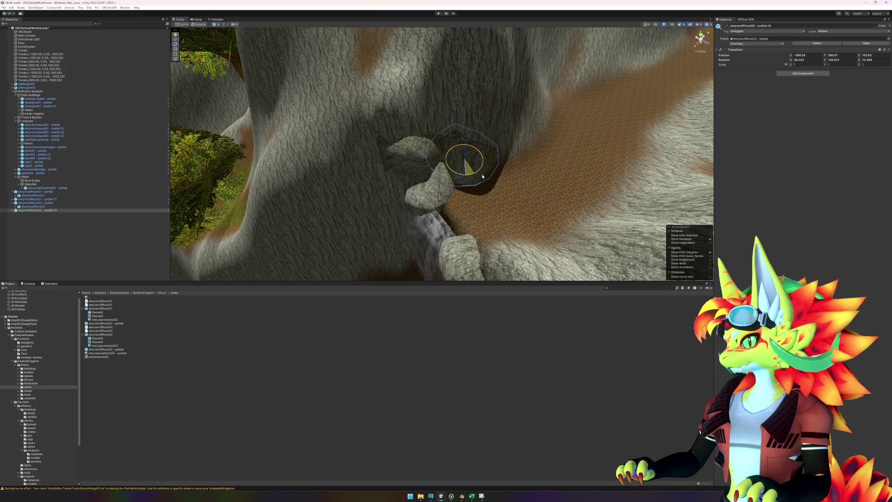
{"action": "key", "text": "w"}
{"action": "left_click_drag", "start_coordinate": [464, 159], "coordinate": [465, 161]}
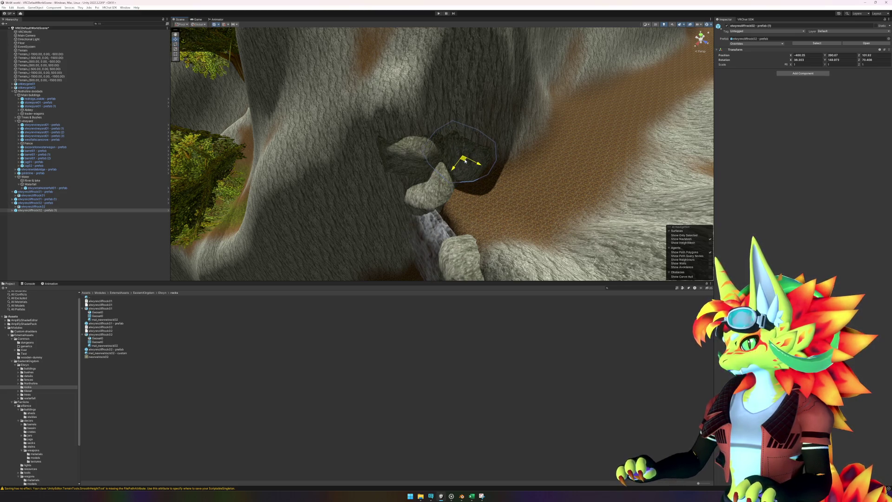
{"action": "mouse_move", "coordinate": [484, 202]}
{"action": "left_mouse_down"}
{"action": "mouse_move", "coordinate": [522, 135]}
{"action": "mouse_move", "coordinate": [508, 298]}
{"action": "left_mouse_up"}
{"action": "left_click", "coordinate": [506, 346]}
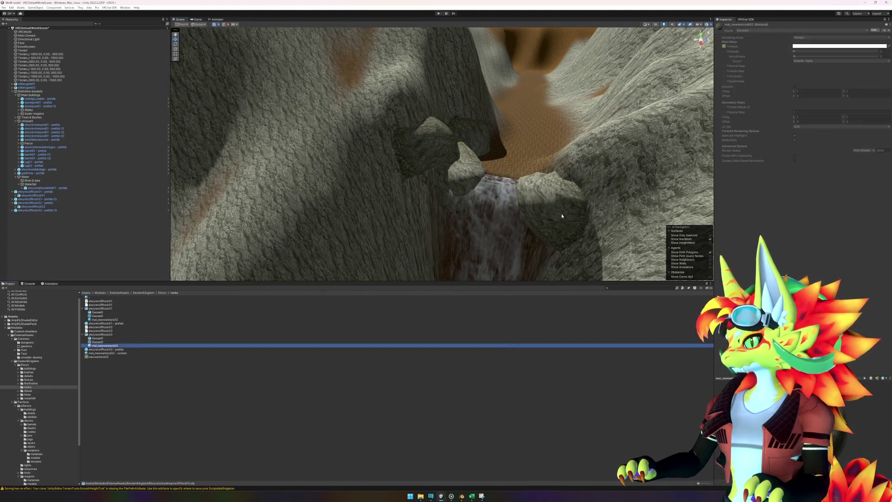
{"action": "mouse_move", "coordinate": [576, 255]}
{"action": "left_mouse_down"}
{"action": "mouse_move", "coordinate": [495, 236]}
{"action": "mouse_move", "coordinate": [502, 233]}
{"action": "left_mouse_up"}
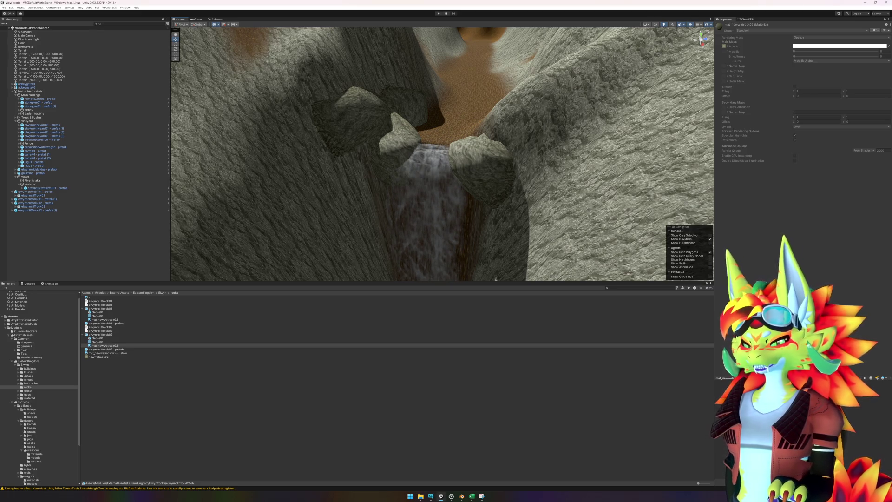
{"action": "scroll", "coordinate": [573, 169], "scroll_direction": "up", "scroll_amount": 3}
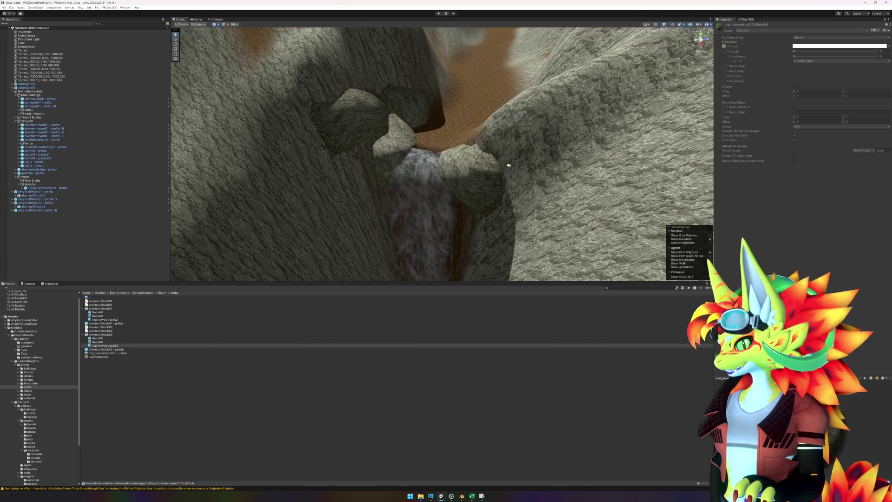
{"action": "left_click", "coordinate": [493, 146]}
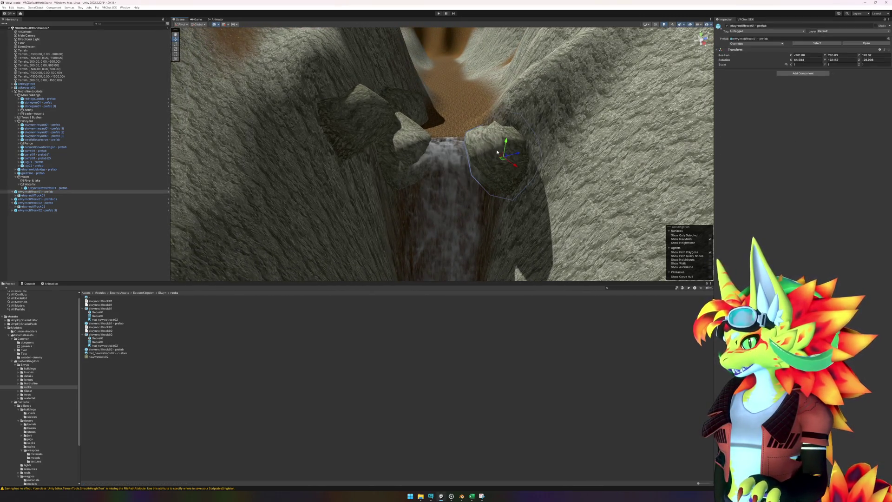
- Duplicate the rock as prefab (2), move it to the waterfall centre, rotate it and sink it down
{"action": "key", "text": "ctrl+d"}
{"action": "mouse_move", "coordinate": [501, 155]}
{"action": "left_mouse_down"}
{"action": "mouse_move", "coordinate": [458, 162]}
{"action": "mouse_move", "coordinate": [469, 171]}
{"action": "mouse_move", "coordinate": [427, 144]}
{"action": "mouse_move", "coordinate": [452, 172]}
{"action": "left_mouse_up"}
{"action": "key", "text": "e"}
{"action": "key", "text": "w"}
{"action": "key", "text": "e"}
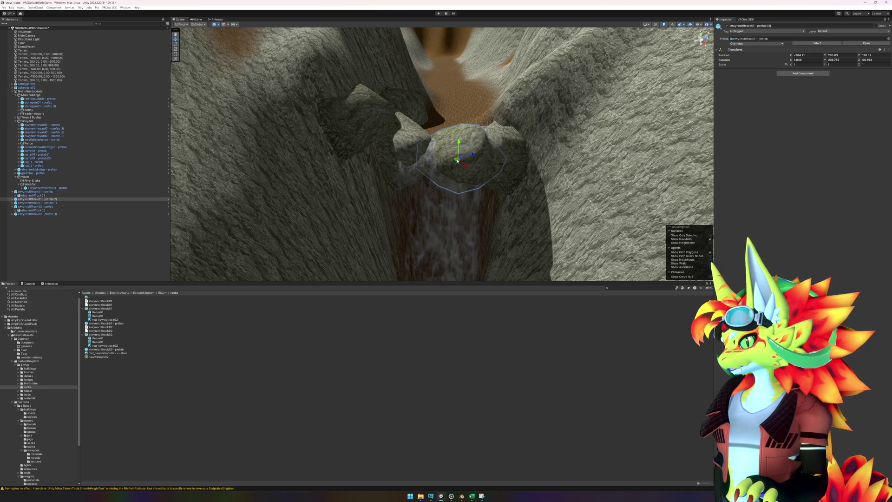
{"action": "mouse_move", "coordinate": [445, 151]}
{"action": "left_mouse_down"}
{"action": "mouse_move", "coordinate": [454, 160]}
{"action": "mouse_move", "coordinate": [444, 160]}
{"action": "mouse_move", "coordinate": [458, 155]}
{"action": "left_mouse_up"}
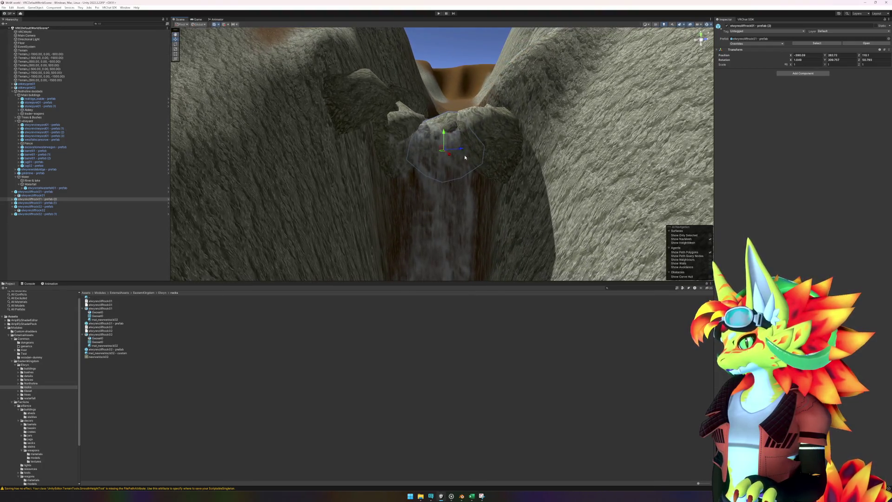
{"action": "left_click", "coordinate": [438, 140]}
{"action": "left_click", "coordinate": [37, 199]}
{"action": "key", "text": "f"}
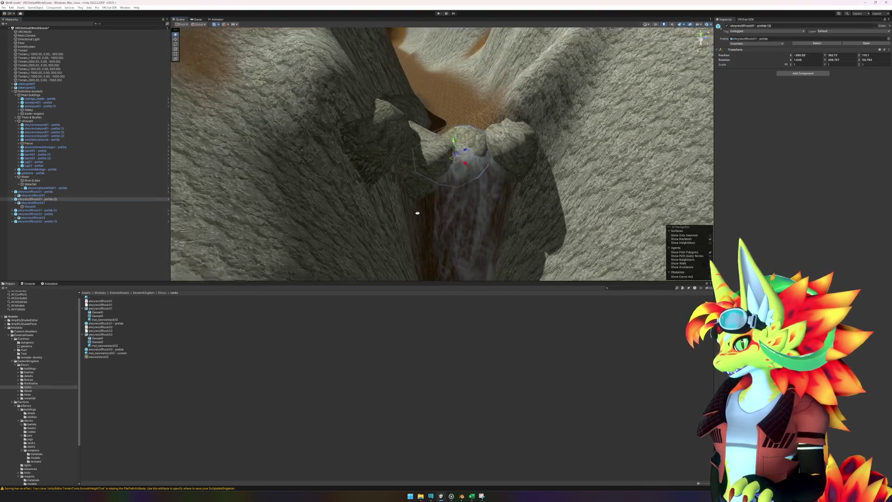
{"action": "left_click_drag", "start_coordinate": [457, 142], "coordinate": [456, 139]}
{"action": "key", "text": "ctrl+z"}
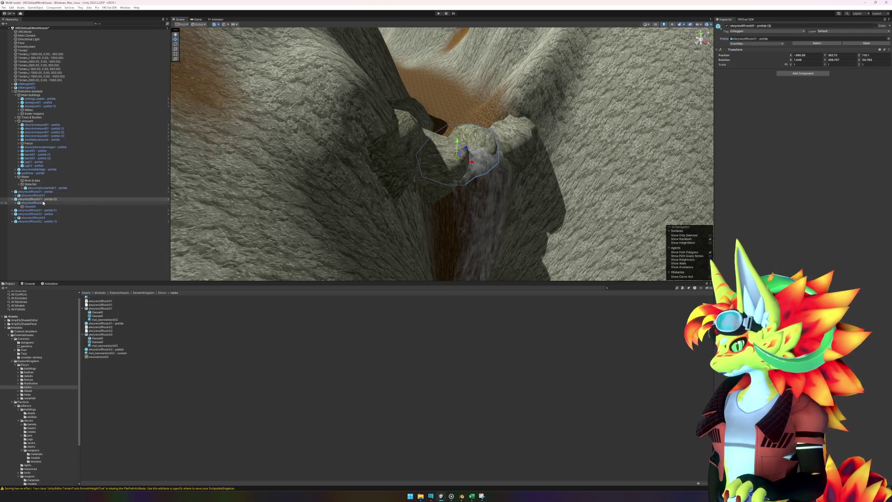
- Frame the tall waterfall prefab and open it as an asset in isolation
{"action": "left_click", "coordinate": [47, 188]}
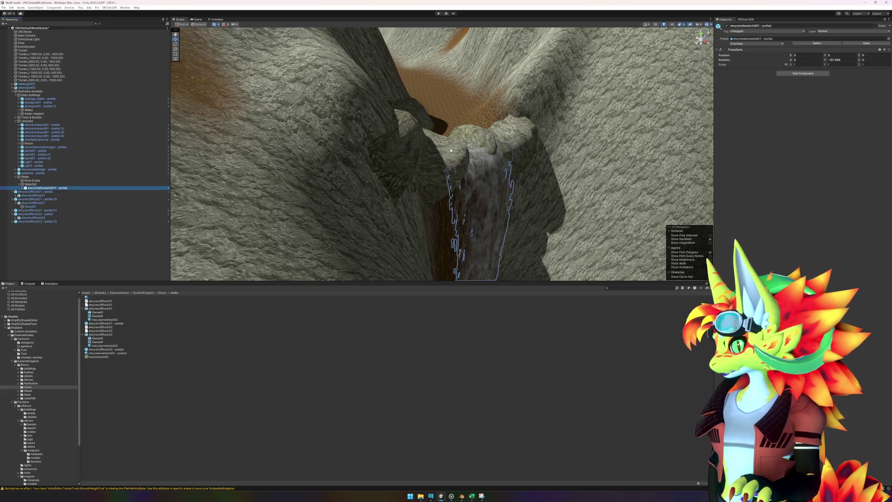
{"action": "key", "text": "f"}
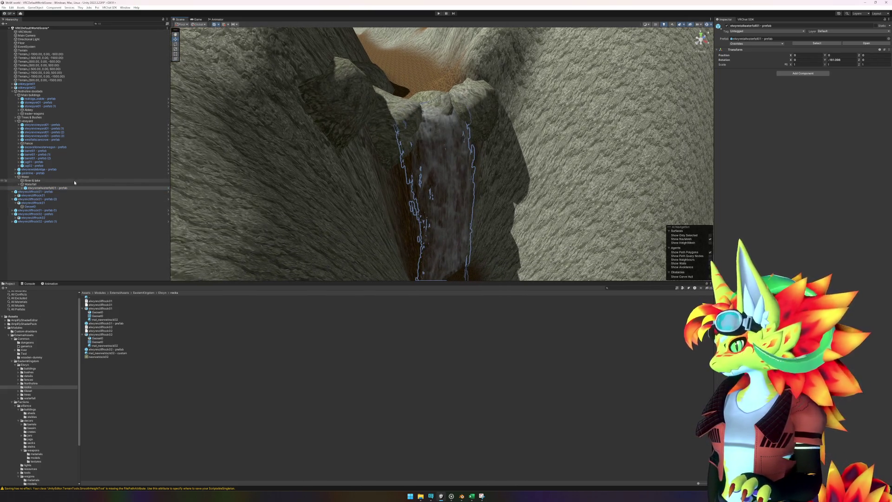
{"action": "right_click", "coordinate": [66, 187]}
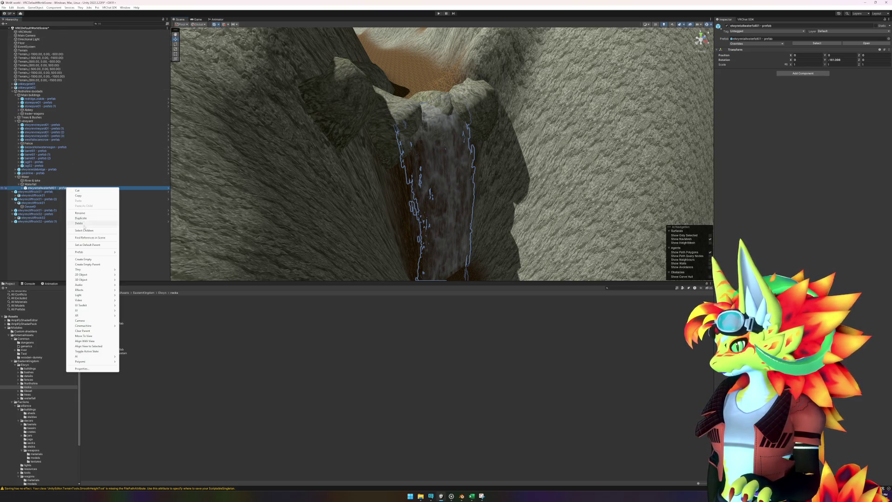
{"action": "mouse_move", "coordinate": [92, 254]}
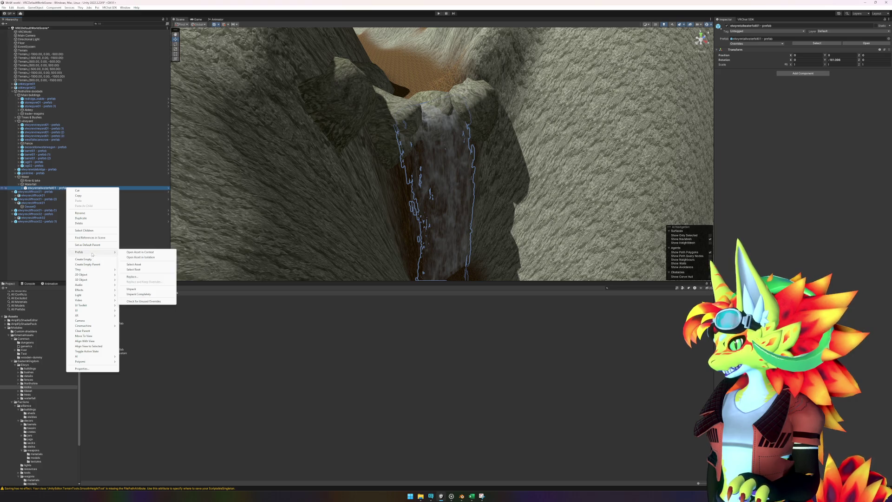
{"action": "left_click", "coordinate": [142, 259]}
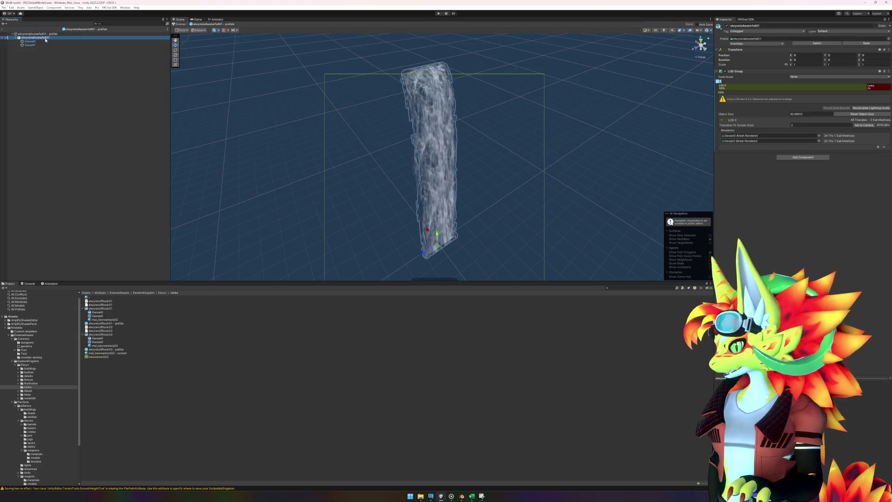
- Center the waterfall prefab on its children, then return to the scene and save
{"action": "left_click", "coordinate": [58, 10]}
{"action": "mouse_move", "coordinate": [43, 9]}
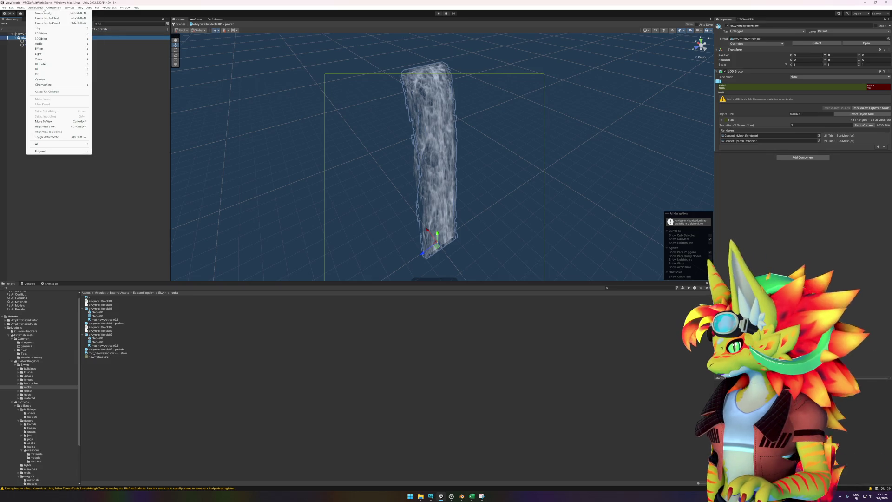
{"action": "left_click", "coordinate": [56, 92]}
{"action": "left_click", "coordinate": [34, 8]}
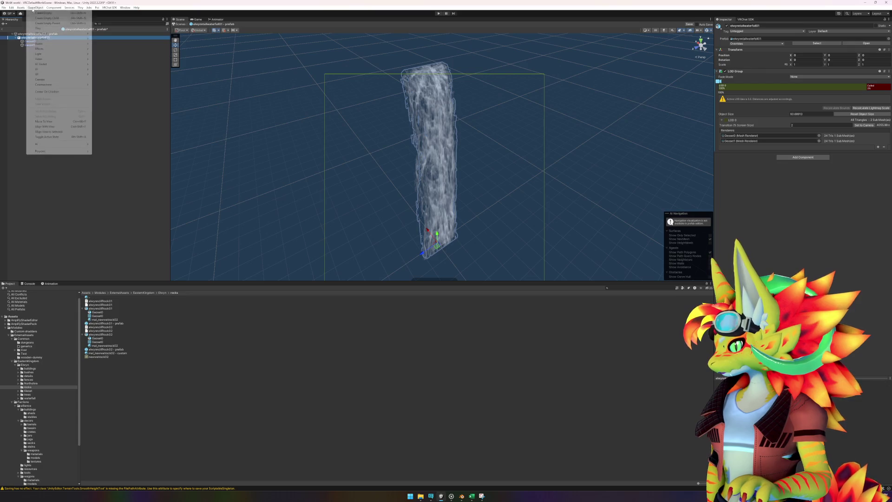
{"action": "left_click", "coordinate": [30, 42]}
{"action": "left_click", "coordinate": [29, 42]}
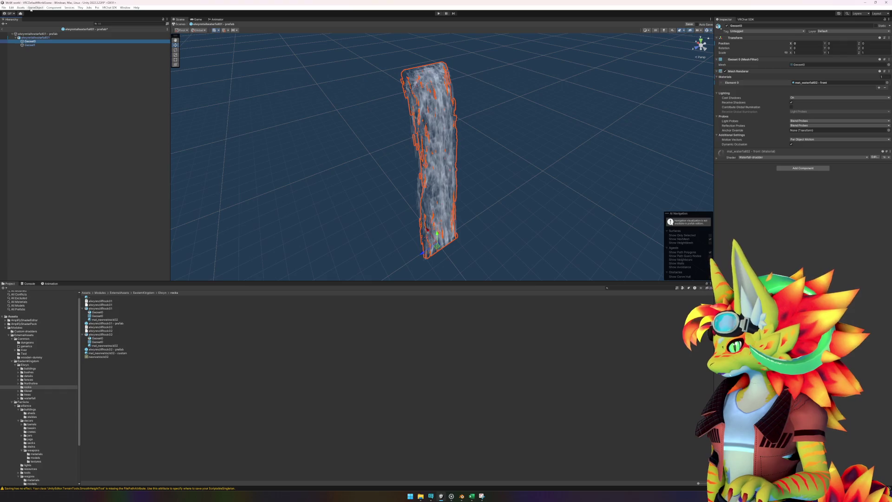
{"action": "left_click", "coordinate": [4, 32]}
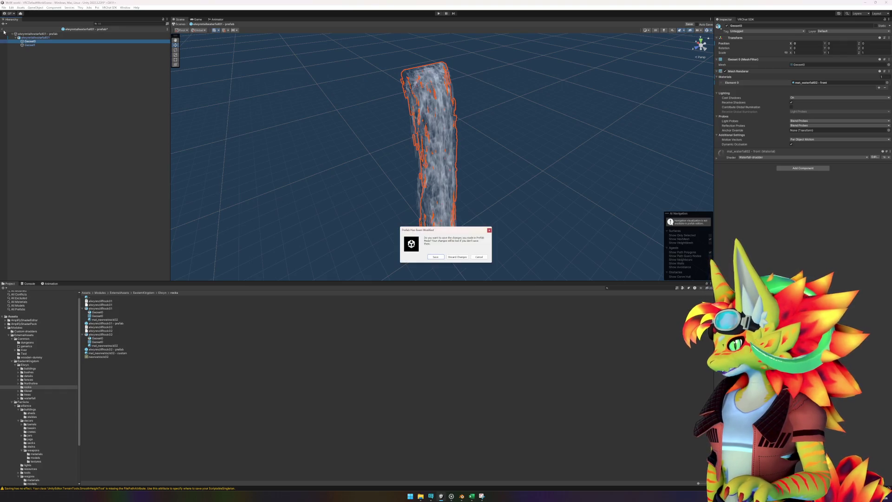
{"action": "left_click", "coordinate": [440, 258]}
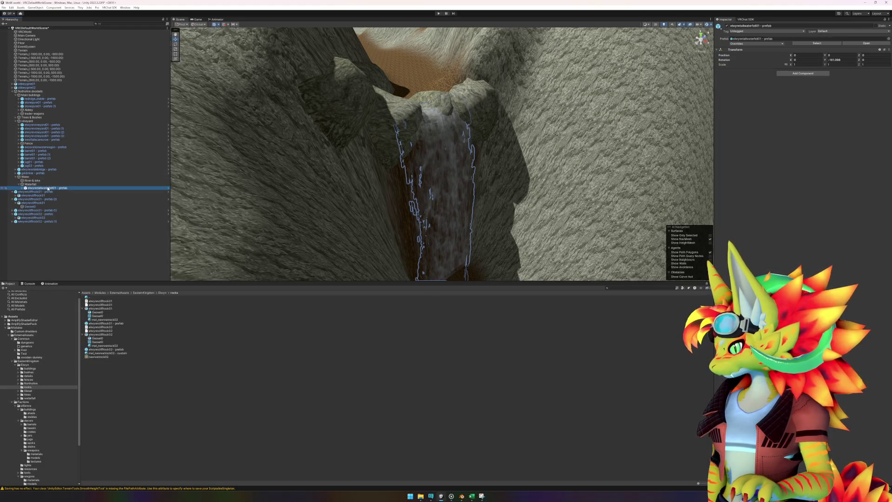
- Raise the waterfall to a height of 1.2 units
{"action": "left_click_drag", "start_coordinate": [488, 243], "coordinate": [480, 231]}
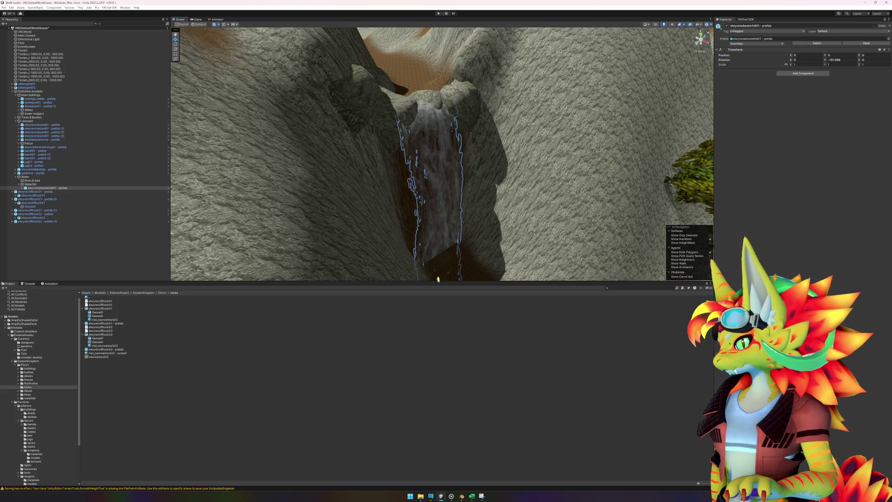
{"action": "left_click_drag", "start_coordinate": [438, 279], "coordinate": [438, 277]}
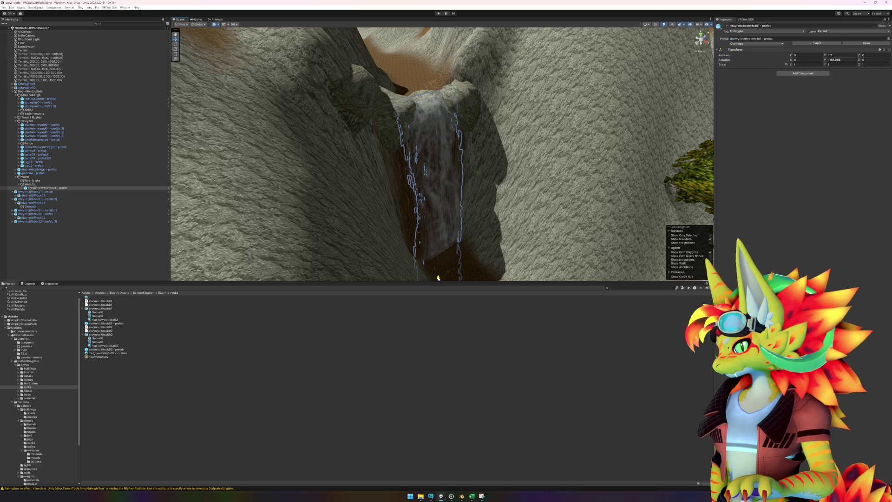
{"action": "mouse_move", "coordinate": [483, 200]}
{"action": "left_mouse_down"}
{"action": "mouse_move", "coordinate": [492, 179]}
{"action": "mouse_move", "coordinate": [479, 202]}
{"action": "mouse_move", "coordinate": [478, 180]}
{"action": "mouse_move", "coordinate": [493, 191]}
{"action": "mouse_move", "coordinate": [478, 187]}
{"action": "mouse_move", "coordinate": [478, 199]}
{"action": "left_mouse_up"}
{"action": "left_click", "coordinate": [453, 356]}
- Nudge elwynncliffrock01 - prefab (1) slightly so it frames the waterfall
{"action": "left_click", "coordinate": [386, 119]}
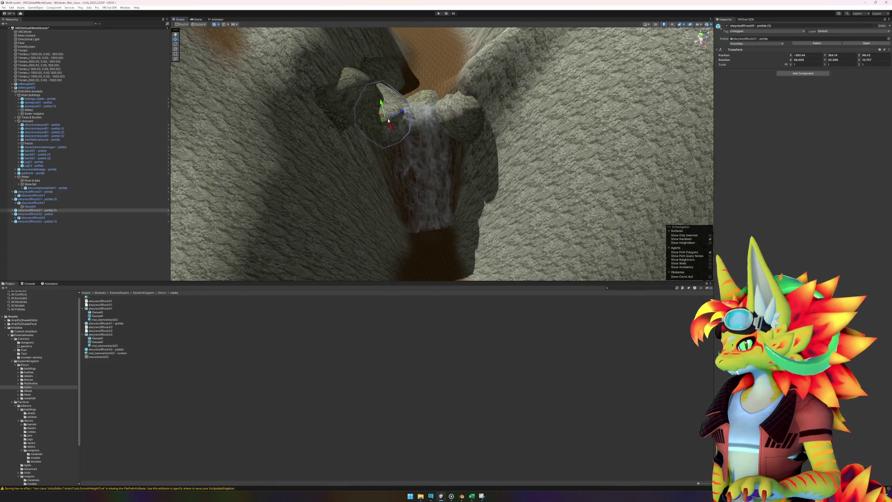
{"action": "left_click_drag", "start_coordinate": [384, 121], "coordinate": [384, 111]}
{"action": "mouse_move", "coordinate": [451, 172]}
{"action": "left_mouse_down"}
{"action": "mouse_move", "coordinate": [480, 149]}
{"action": "mouse_move", "coordinate": [469, 105]}
{"action": "mouse_move", "coordinate": [446, 225]}
{"action": "mouse_move", "coordinate": [432, 185]}
{"action": "left_mouse_up"}
{"action": "left_click", "coordinate": [451, 101]}
{"action": "left_click", "coordinate": [461, 407]}
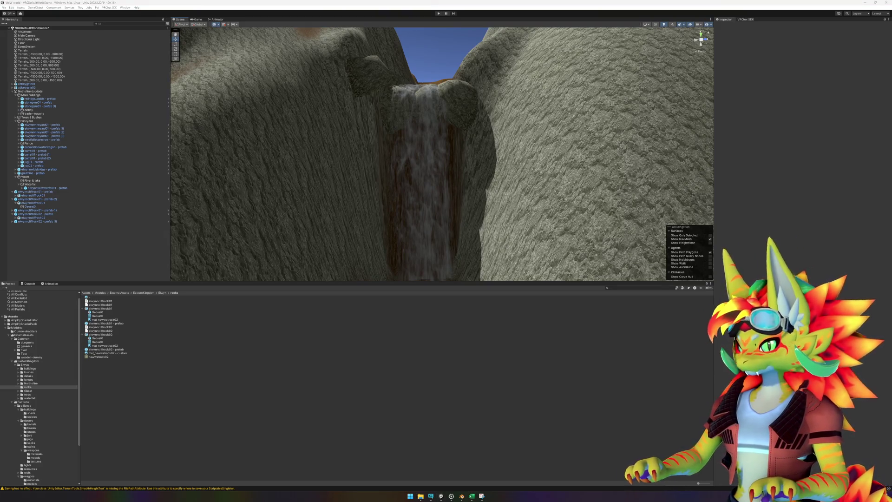
{"action": "mouse_move", "coordinate": [643, 158]}
{"action": "left_mouse_down"}
{"action": "mouse_move", "coordinate": [633, 175]}
{"action": "mouse_move", "coordinate": [574, 179]}
{"action": "mouse_move", "coordinate": [608, 153]}
{"action": "mouse_move", "coordinate": [511, 166]}
{"action": "mouse_move", "coordinate": [478, 184]}
{"action": "mouse_move", "coordinate": [162, 268]}
{"action": "left_mouse_up"}
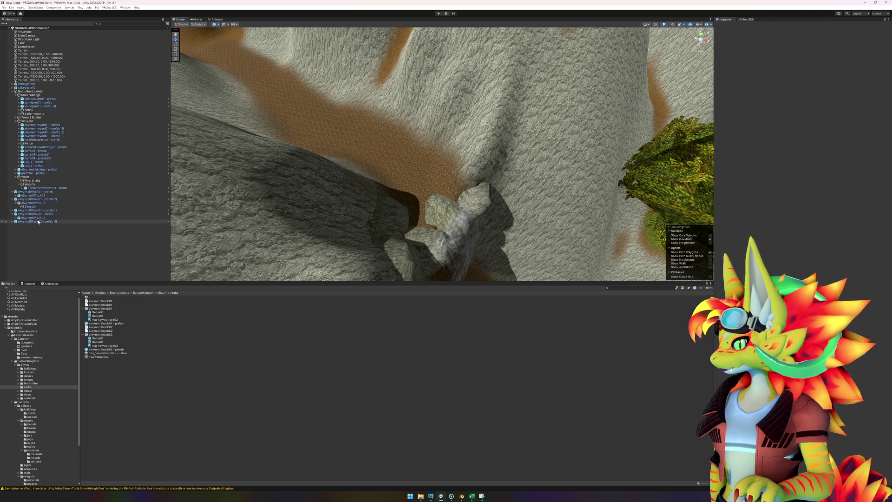
{"action": "left_click", "coordinate": [83, 335]}
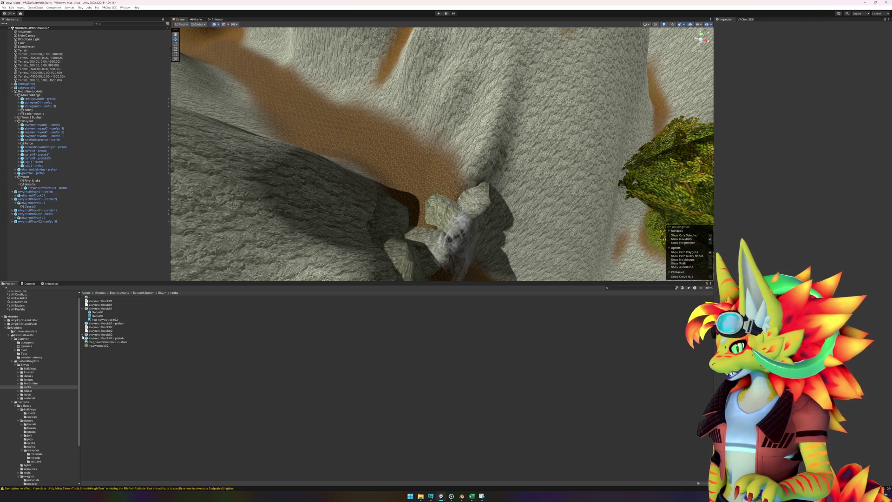
- Open the elwynncliffrock01 prefab, give its Geoset0 mesh a Mesh Collider, and exit prefab editing
{"action": "left_click", "coordinate": [84, 308]}
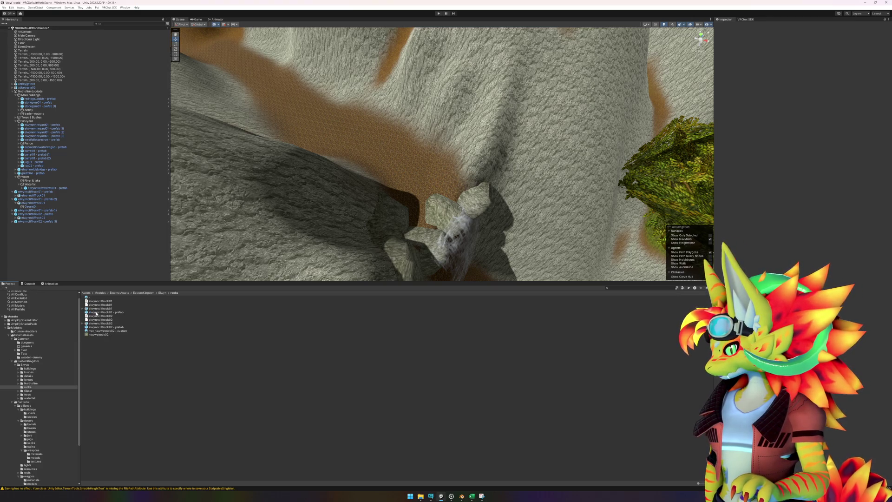
{"action": "left_click", "coordinate": [97, 313]}
{"action": "double_click", "coordinate": [85, 313]}
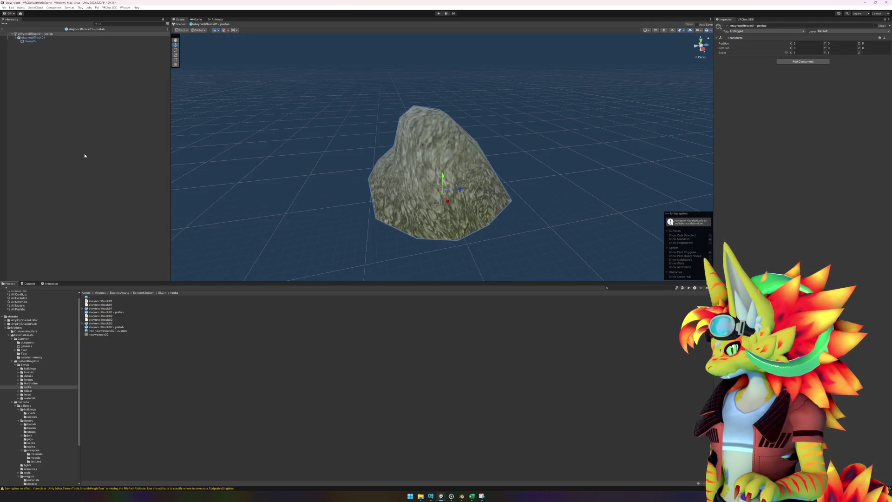
{"action": "left_click", "coordinate": [30, 42]}
{"action": "left_click", "coordinate": [790, 219]}
{"action": "type", "text": "lod"}
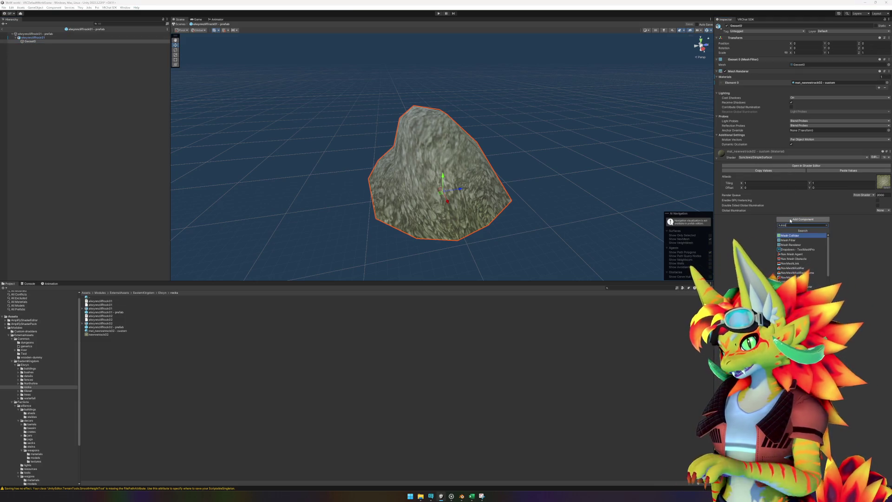
{"action": "left_click", "coordinate": [804, 239]}
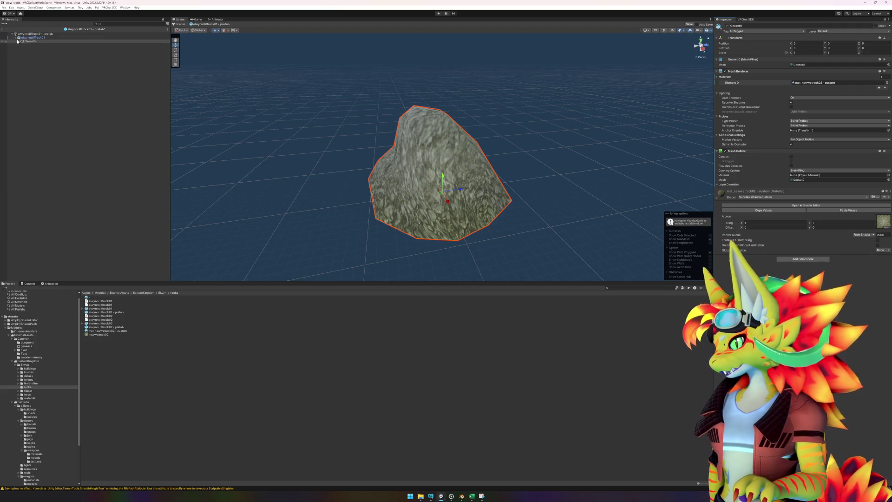
{"action": "left_click", "coordinate": [4, 30]}
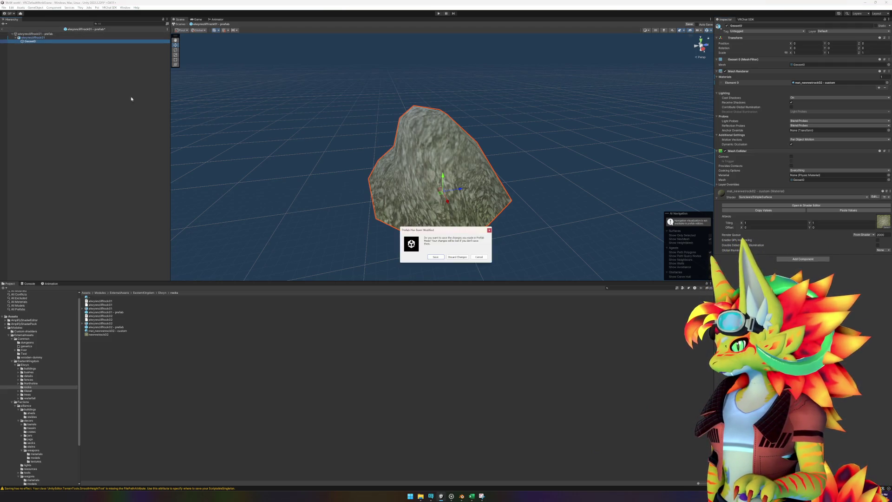